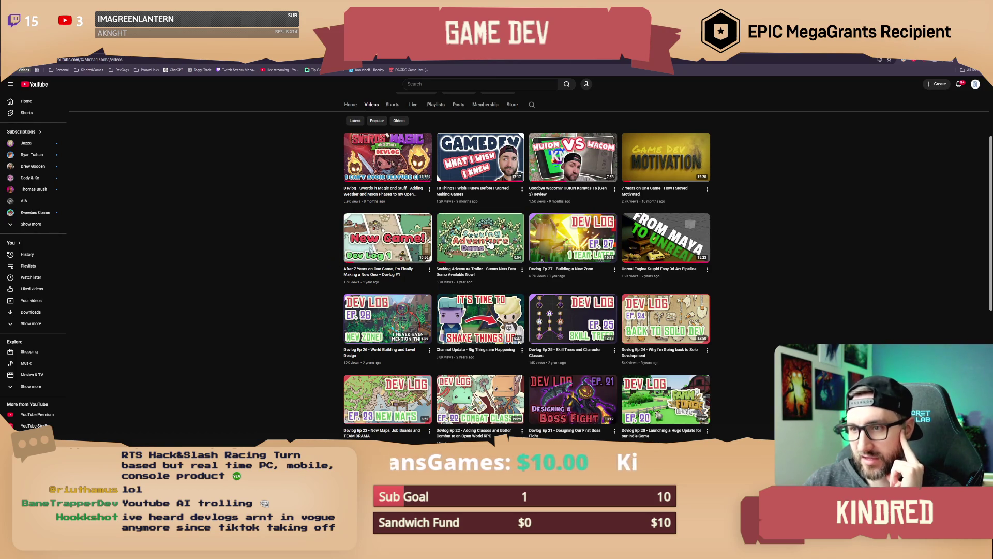
Scroll down the YouTube feed and start the Devlog Ep 16 video
scroll(315, 272, down, 2)
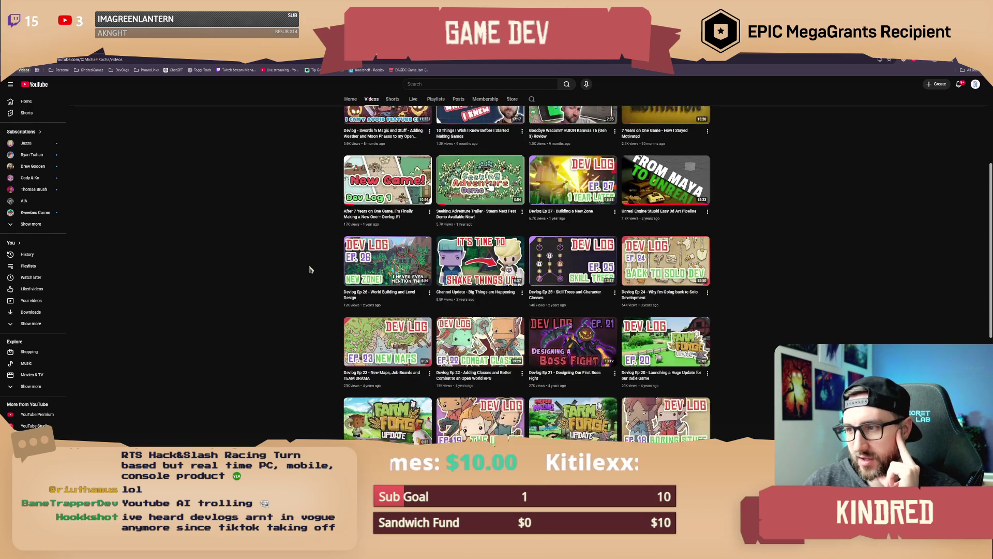
mouse_move(687, 213)
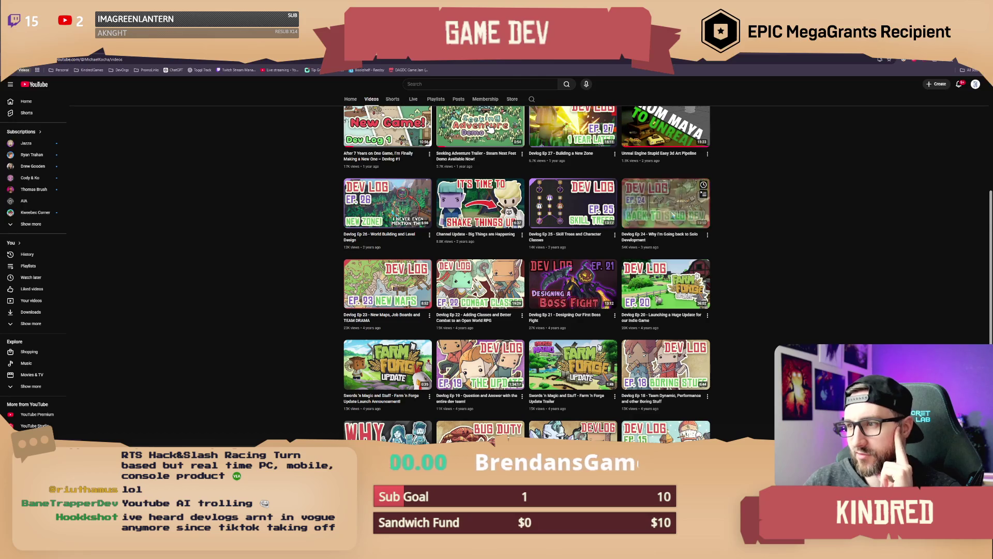
scroll(749, 225, down, 3)
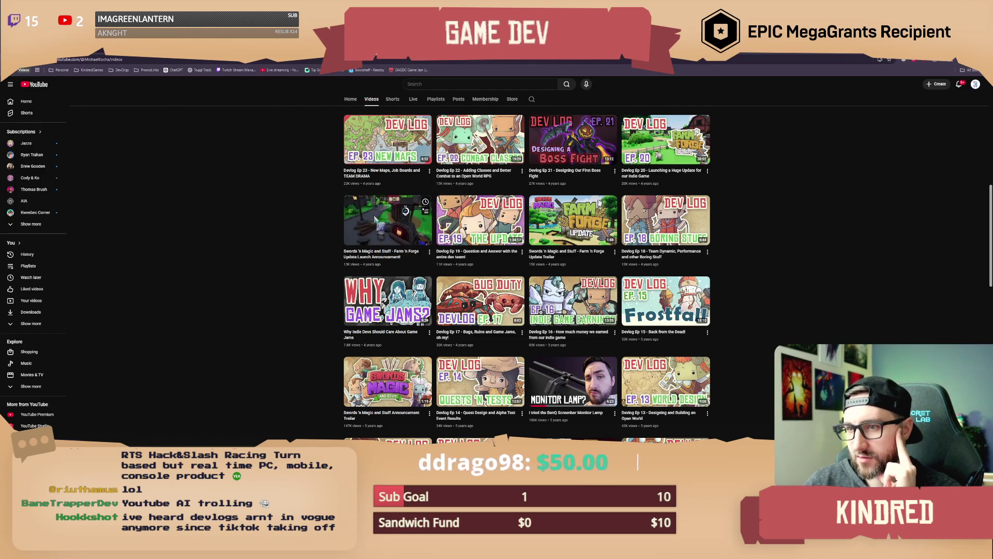
scroll(740, 256, down, 3)
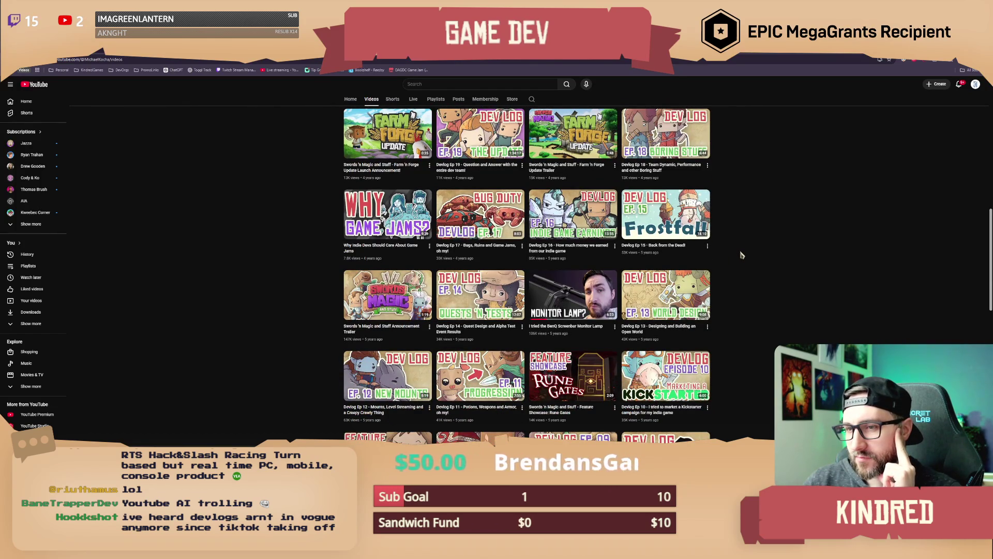
scroll(741, 255, down, 1)
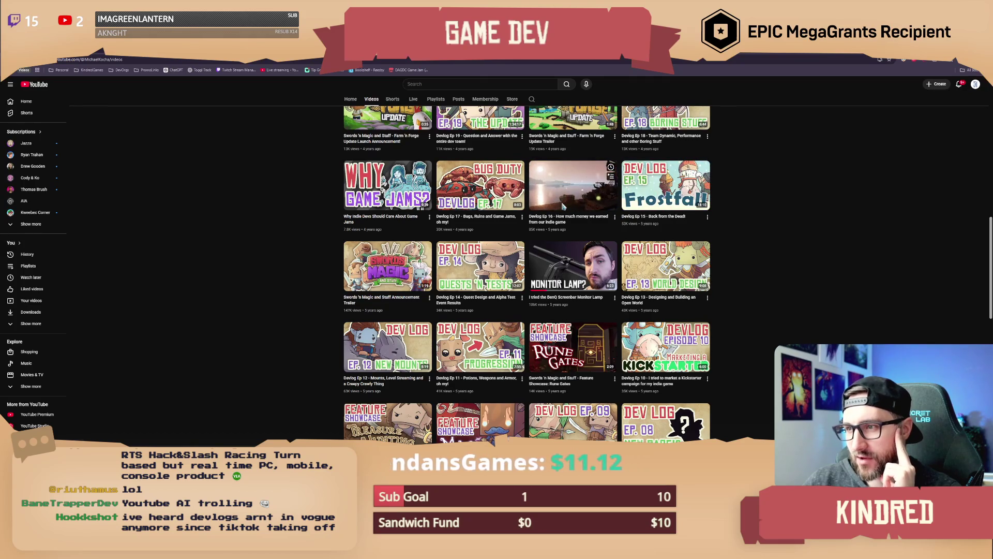
scroll(253, 240, down, 1)
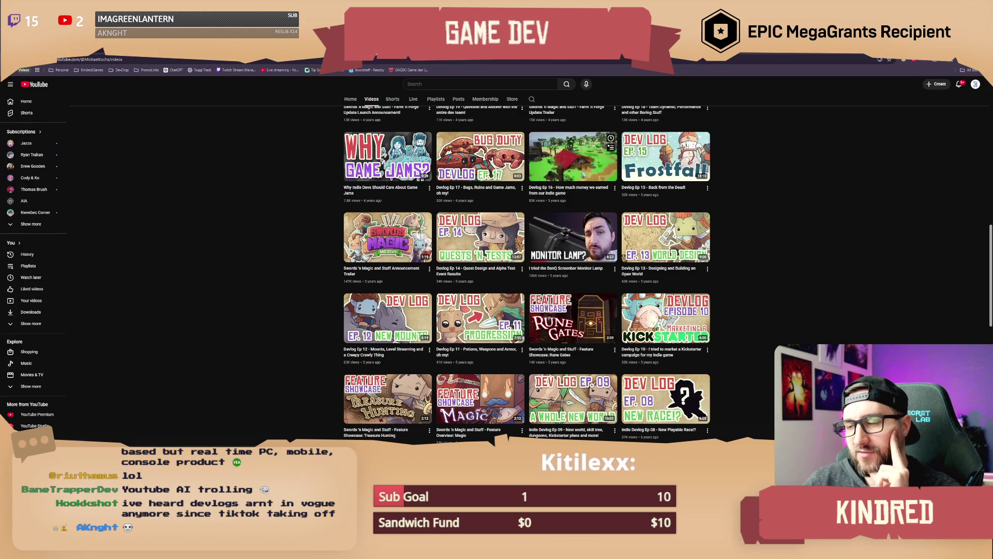
click(578, 177)
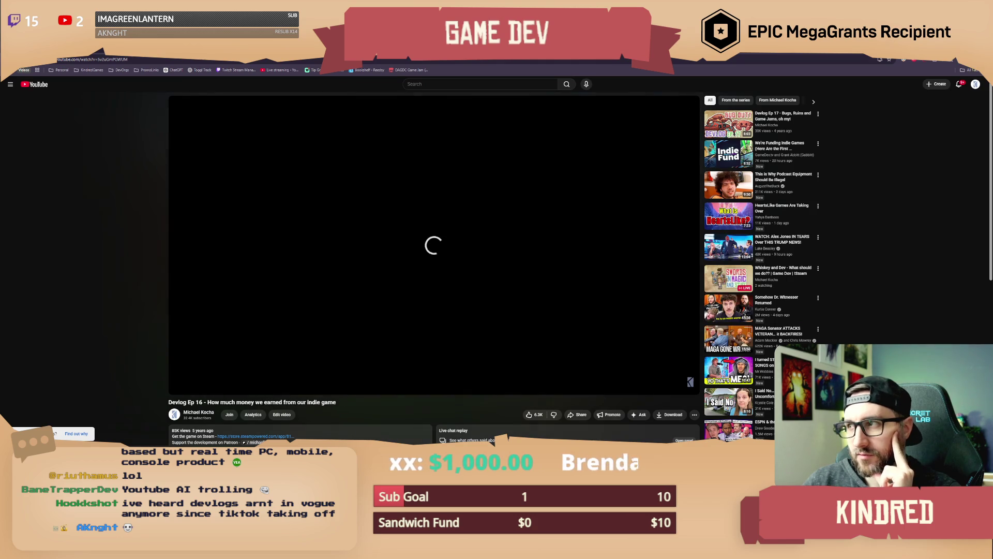
Switch on Unhook to hide recommendations, then skip ahead to the 10 YEARS scene
click(926, 61)
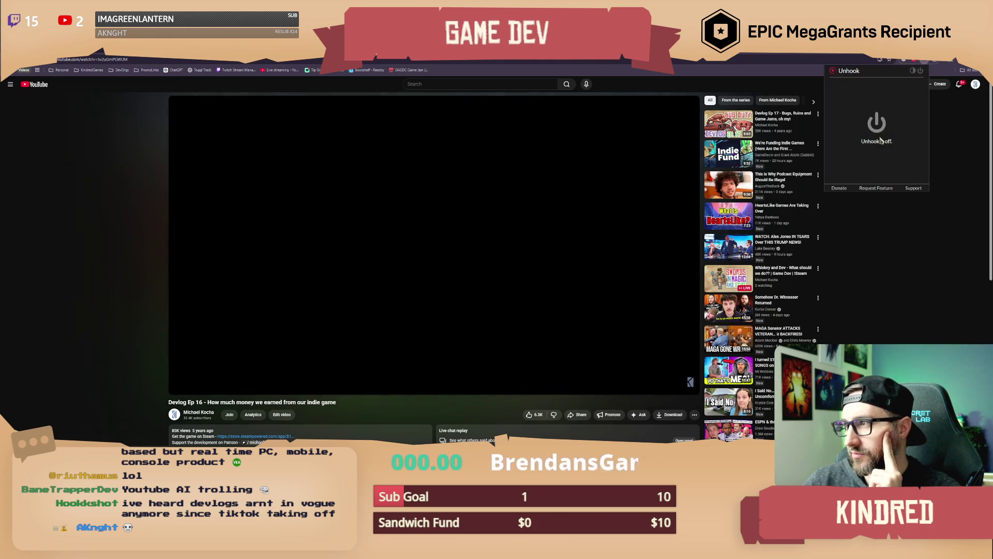
click(921, 71)
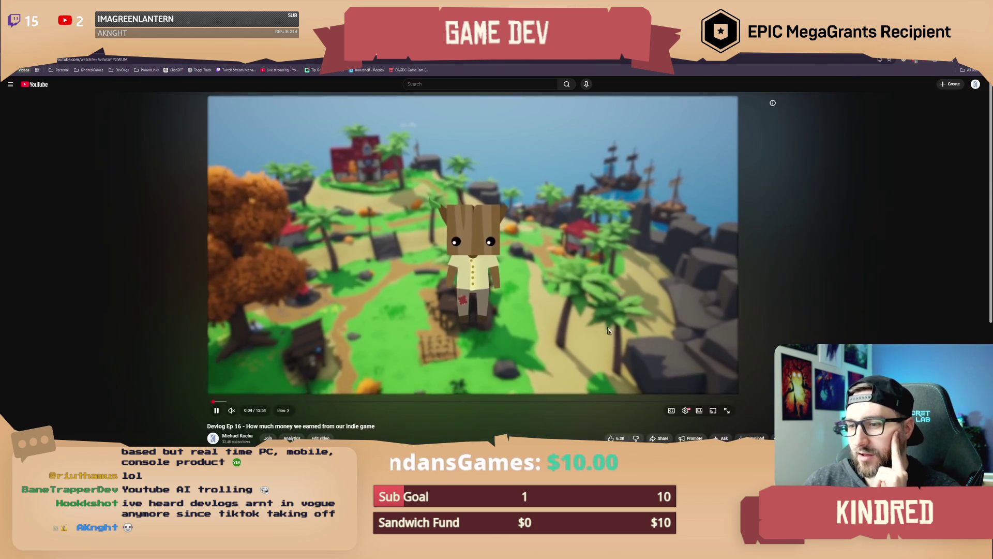
scroll(436, 381, down, 3)
scroll(438, 336, up, 3)
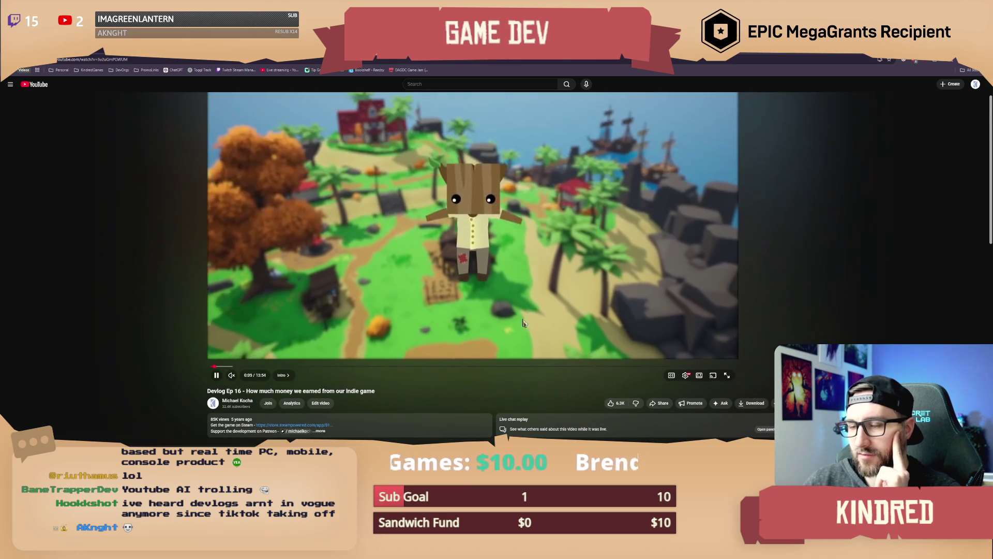
scroll(439, 332, up, 1)
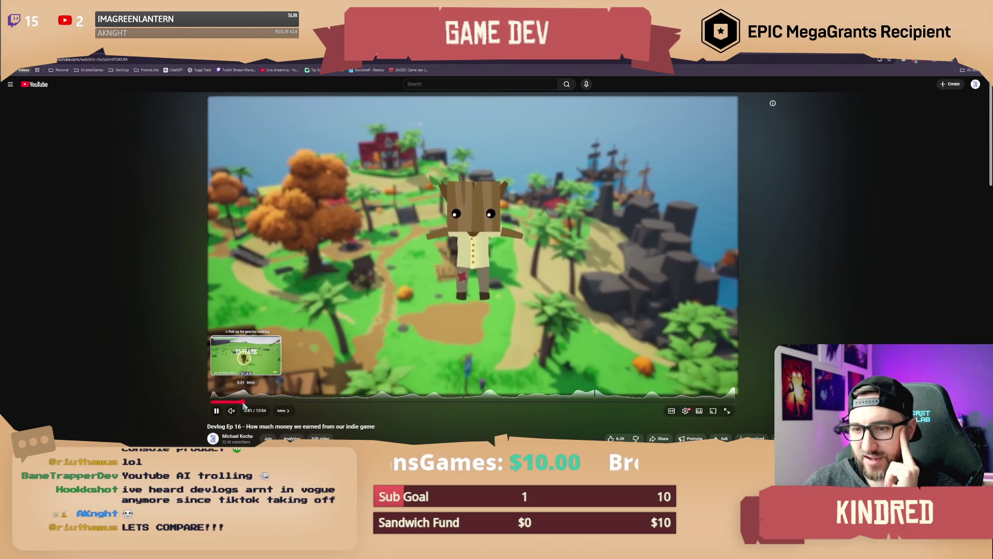
click(244, 403)
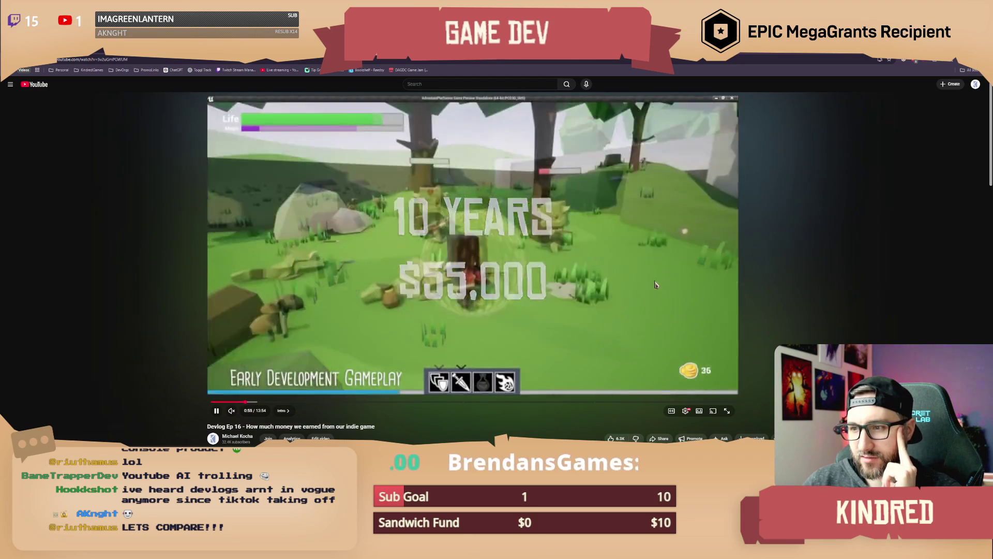
Replay the gameplay from 0:48, pause at 0:56, then jump to The Numbers chapter
click(241, 401)
click(448, 344)
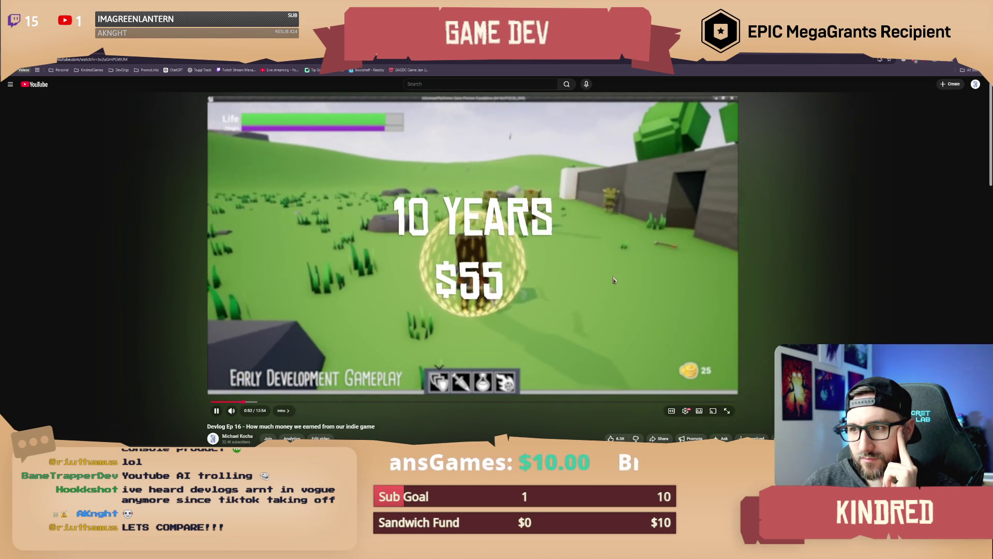
click(325, 350)
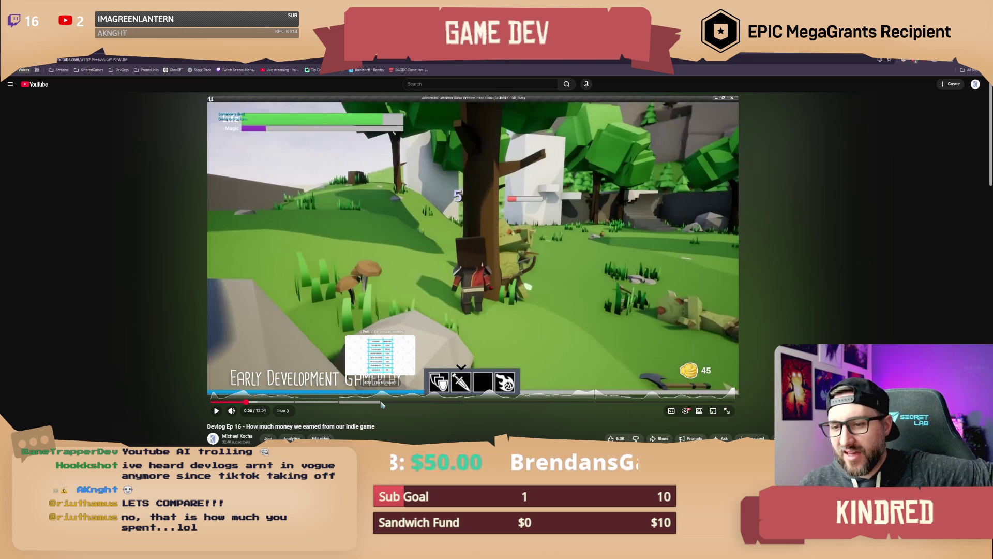
click(381, 402)
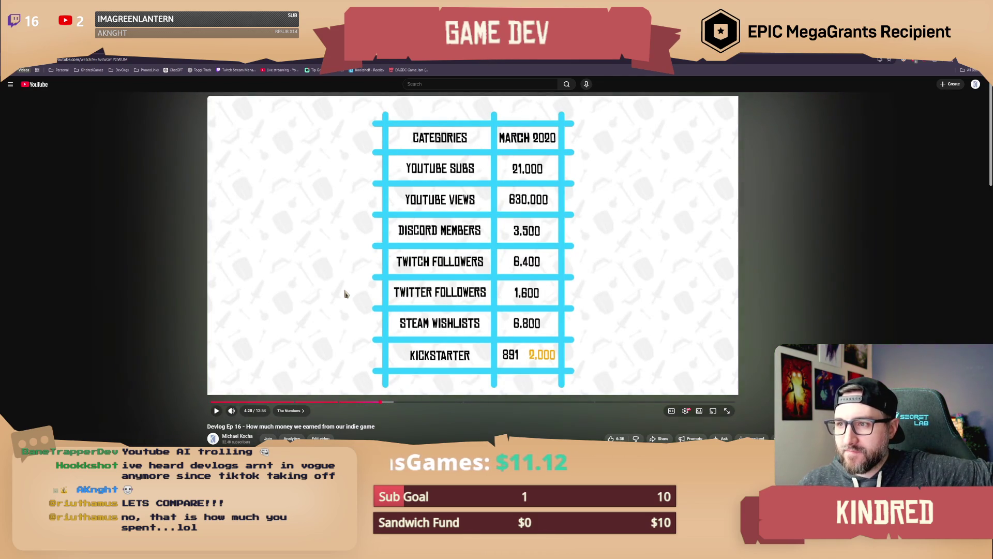
Play The Numbers section, skip ahead to about 5:55, and resume playback
click(347, 299)
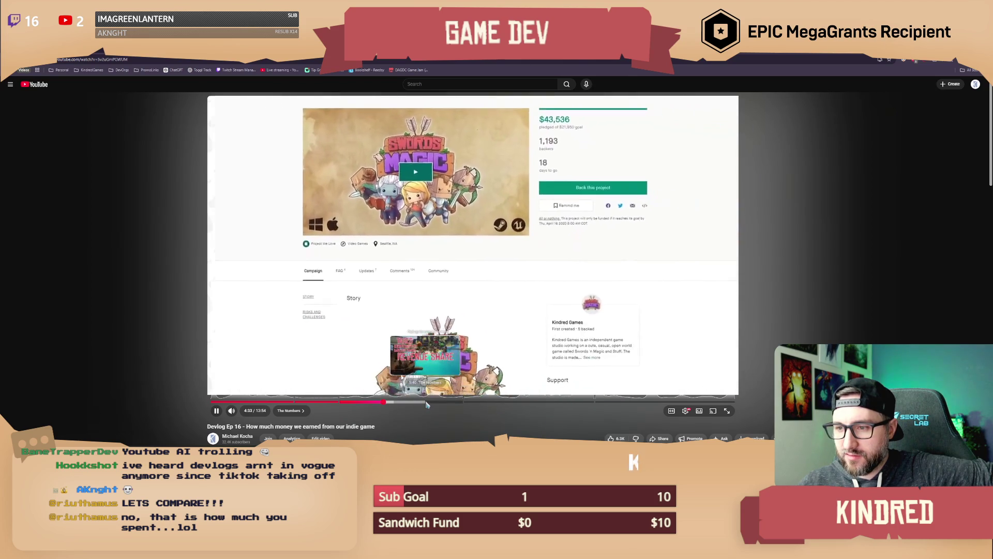
click(426, 402)
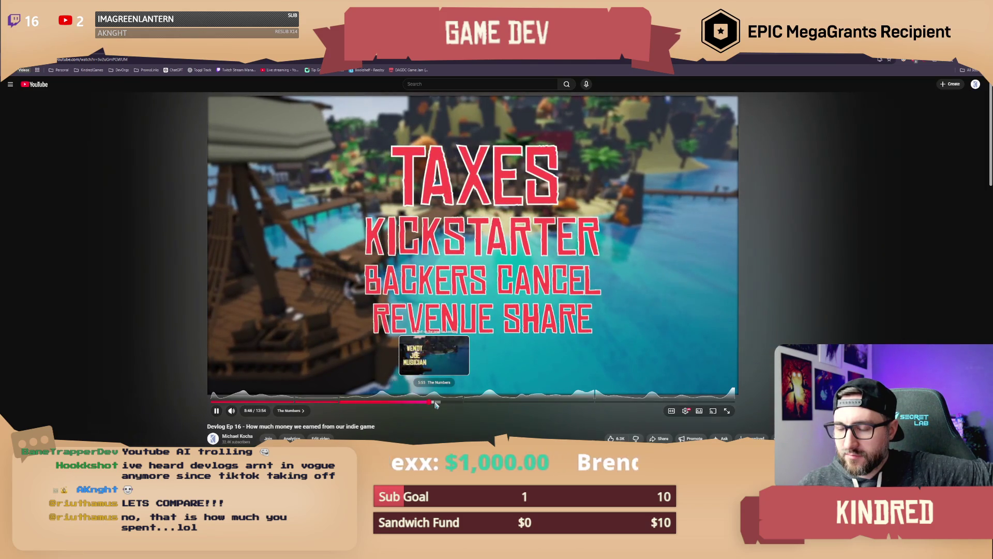
click(436, 402)
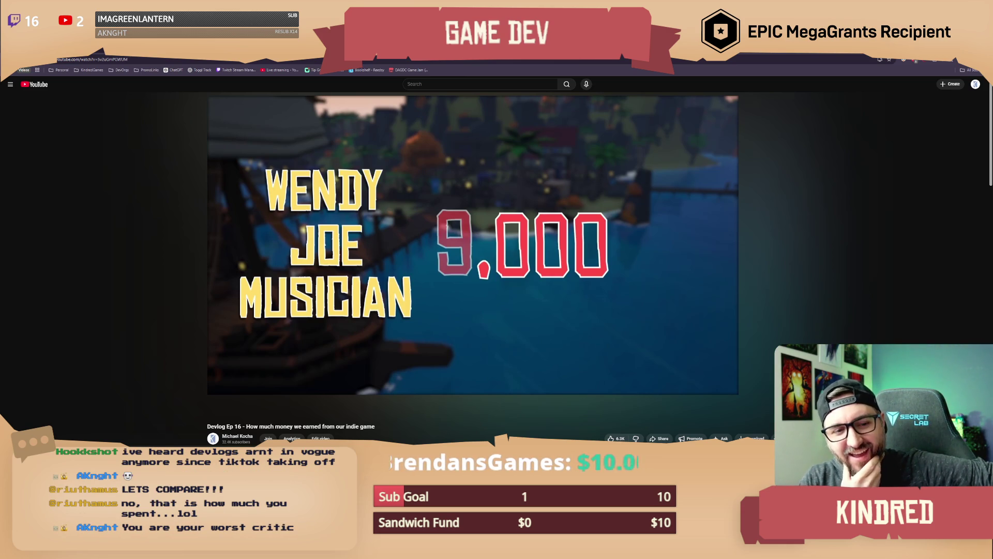
mouse_move(522, 264)
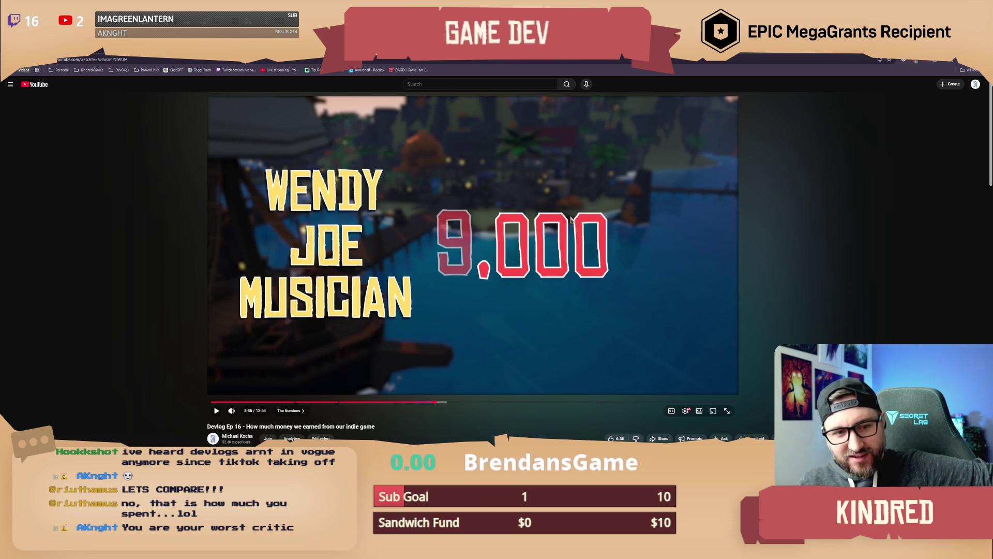
click(486, 333)
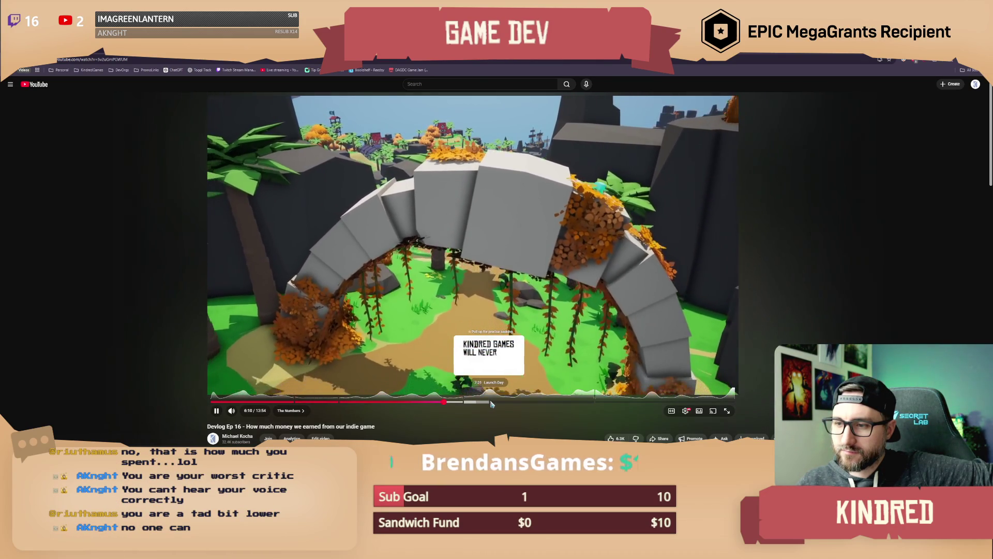
Seek to Launch Day, back to the Kindred Games card, then to the 6,877-unit sales table
click(491, 402)
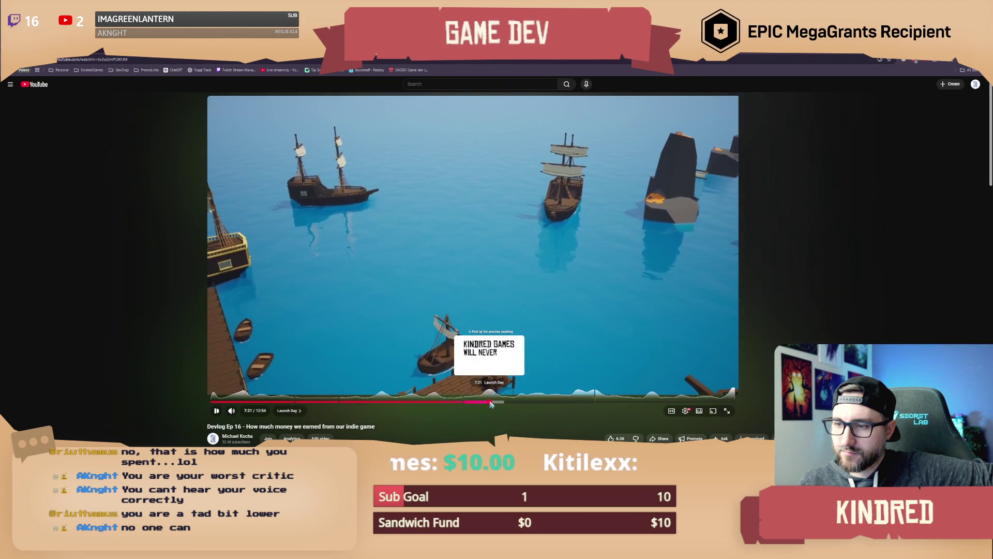
click(491, 404)
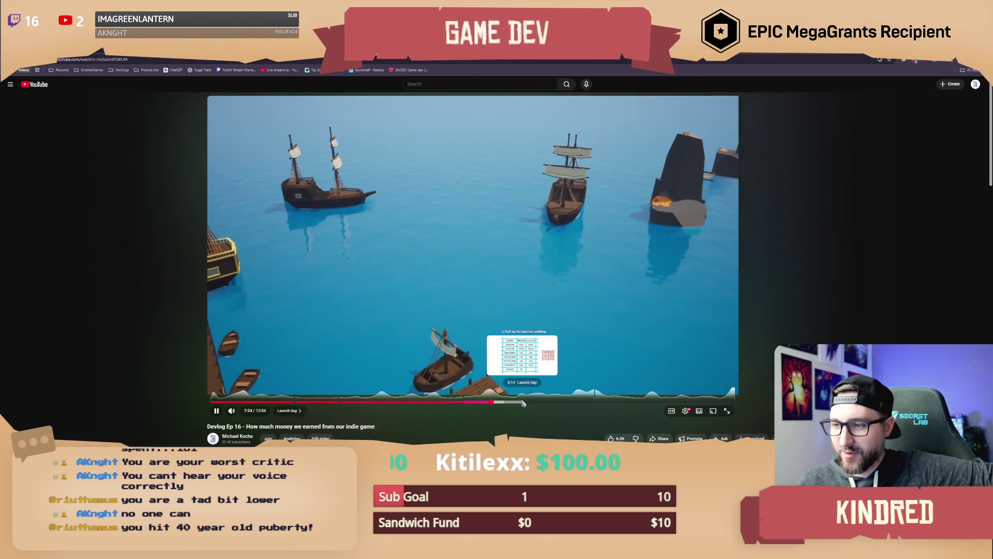
click(521, 402)
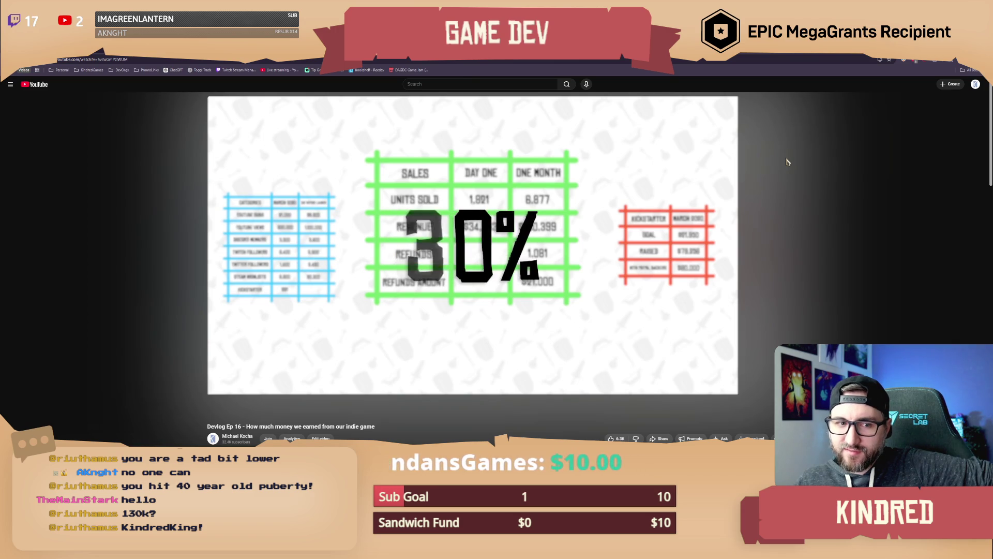
Watch the devlog to 9:52, then Alt+Tab back to the AnimBP_Humanoid event graph
mouse_move(786, 161)
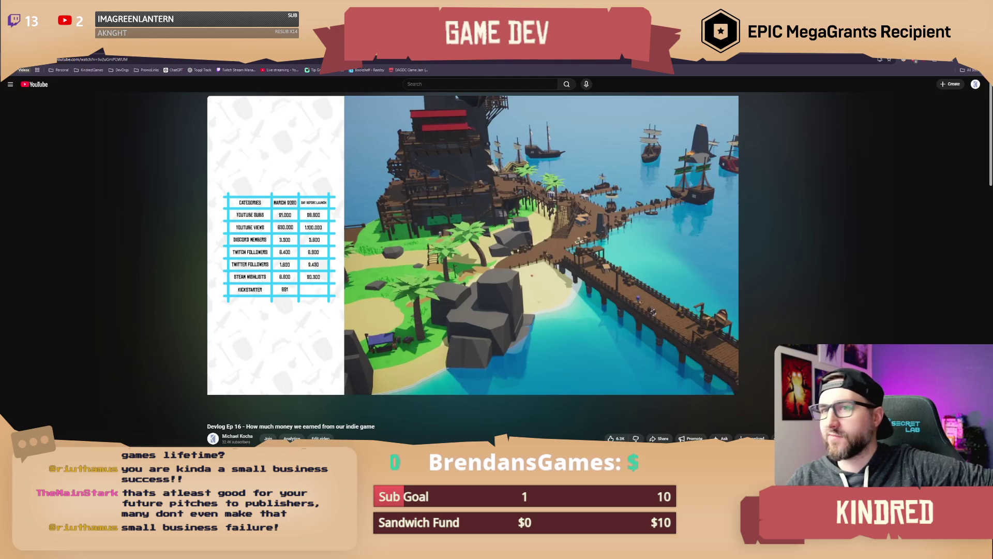
key(alt+Tab)
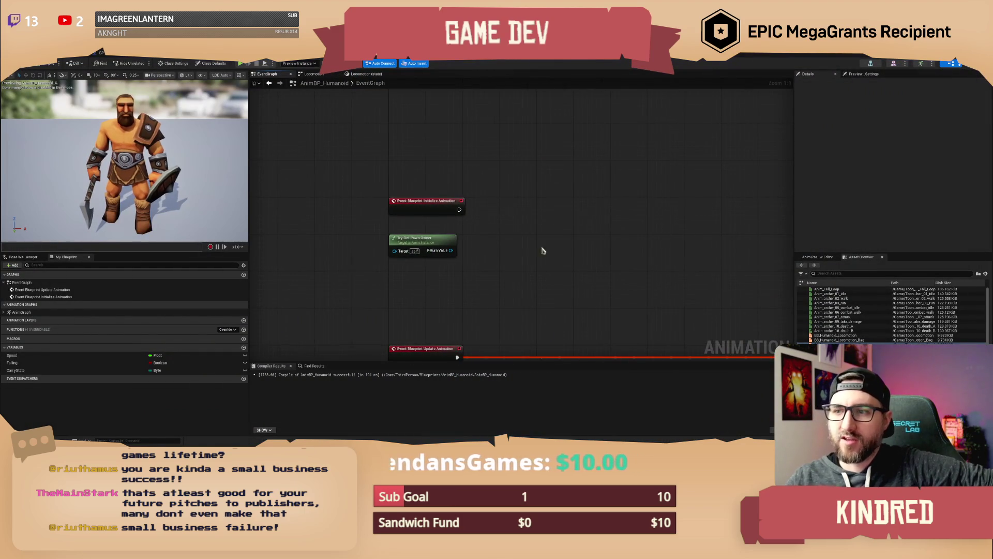
Pan and zoom out so the Update Animation event shows beside Try Get Pawn Owner
drag(525, 233, 483, 226)
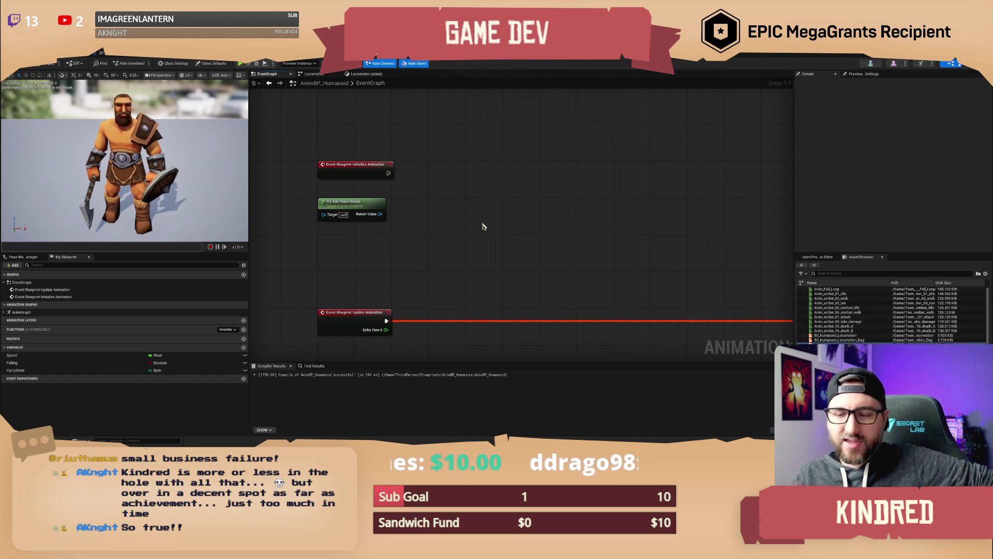
scroll(484, 226, down, 1)
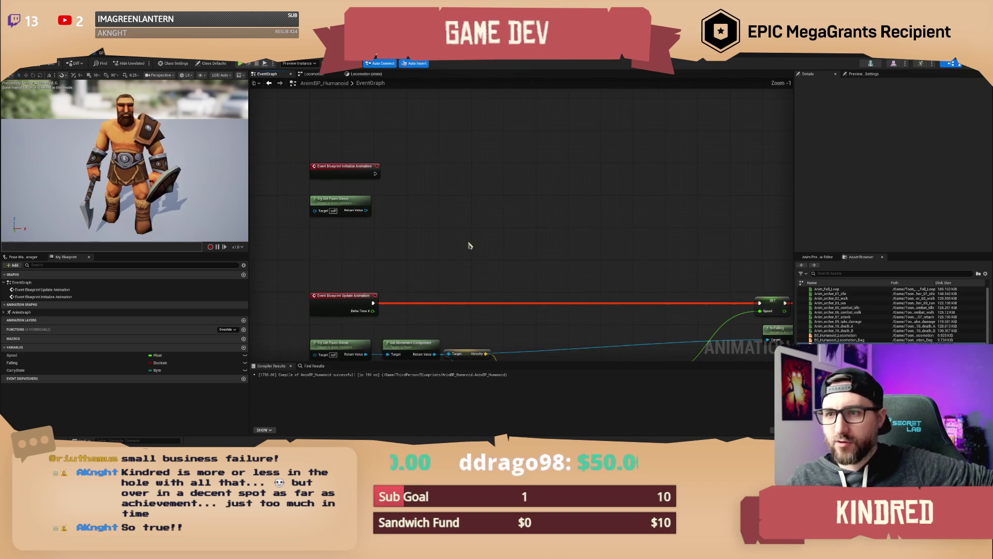
Frame all event graph nodes, then switch back to the YouTube devlog
drag(508, 221, 454, 215)
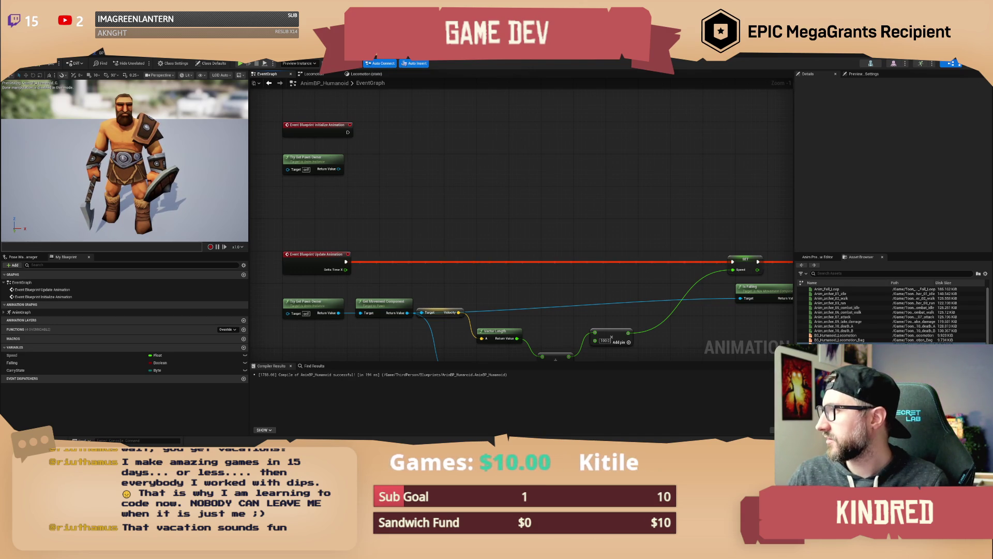
key(alt+Tab)
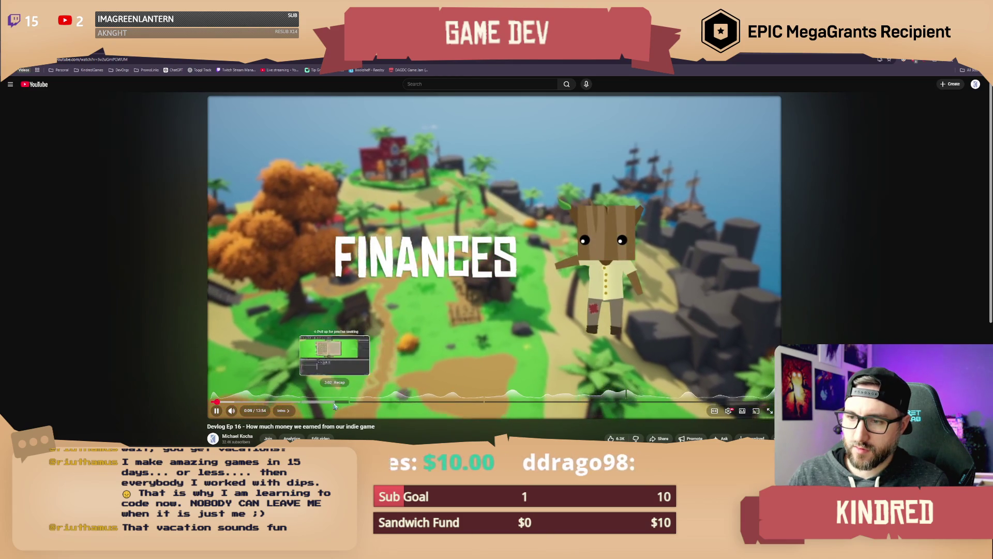
Replay The Numbers chapter from the followers table and scrub from 5:19 to 5:54
click(384, 402)
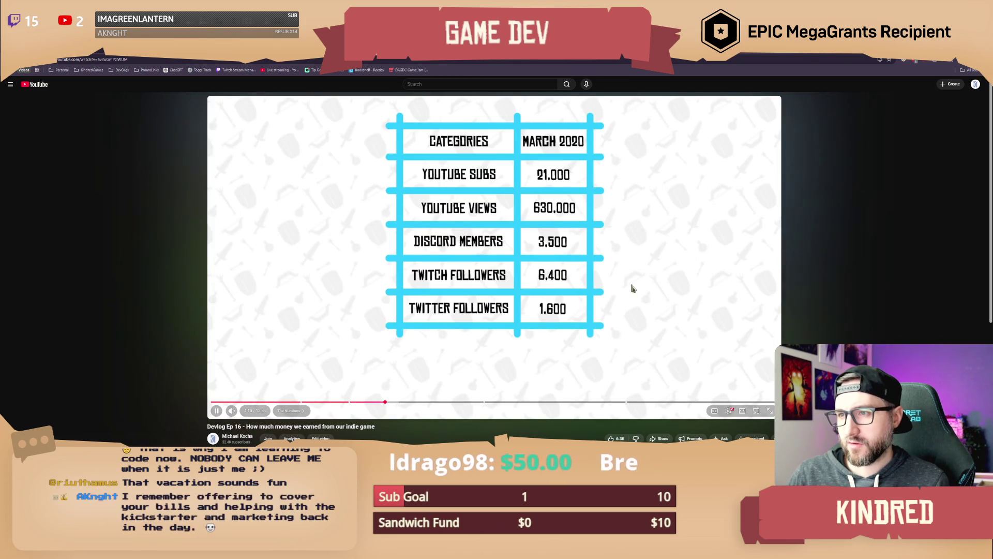
click(634, 287)
click(639, 263)
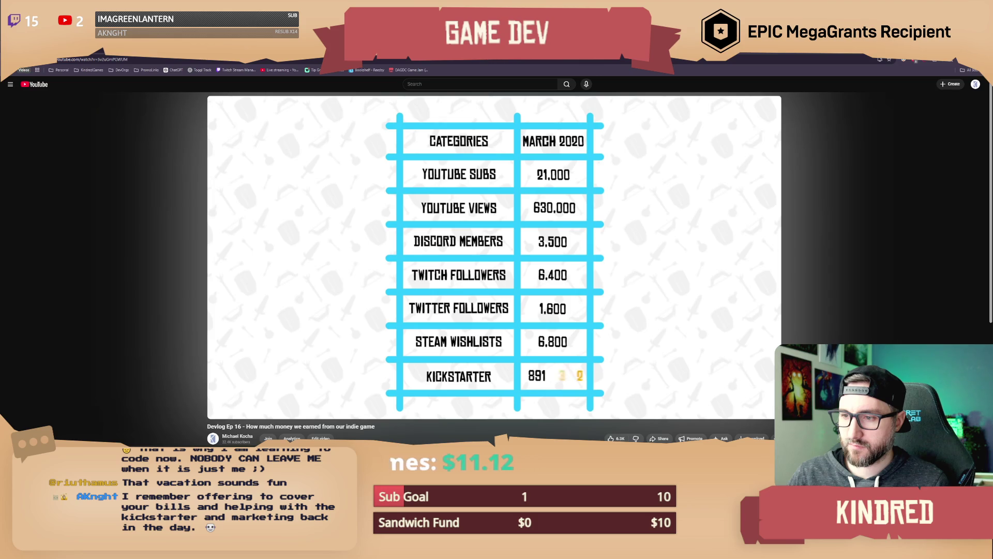
mouse_move(598, 273)
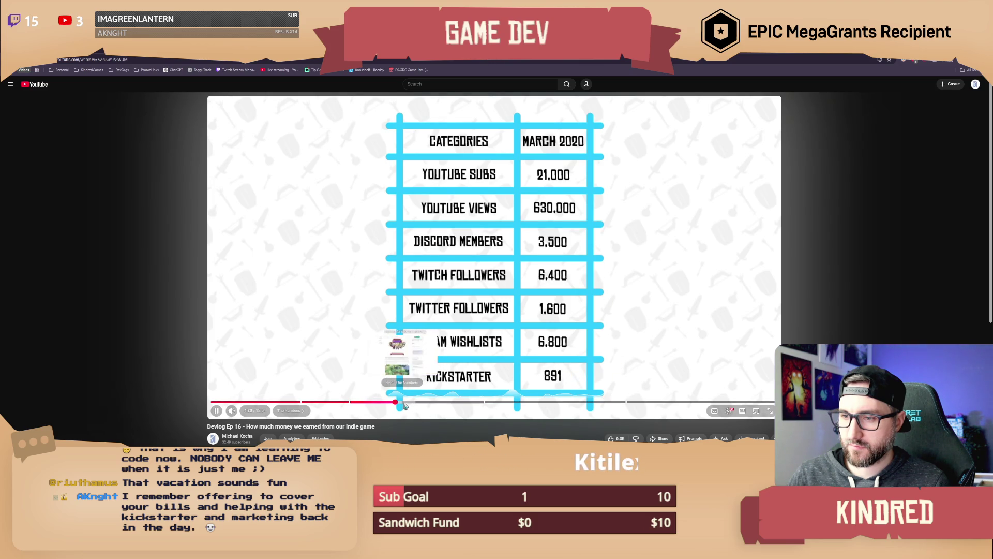
click(423, 402)
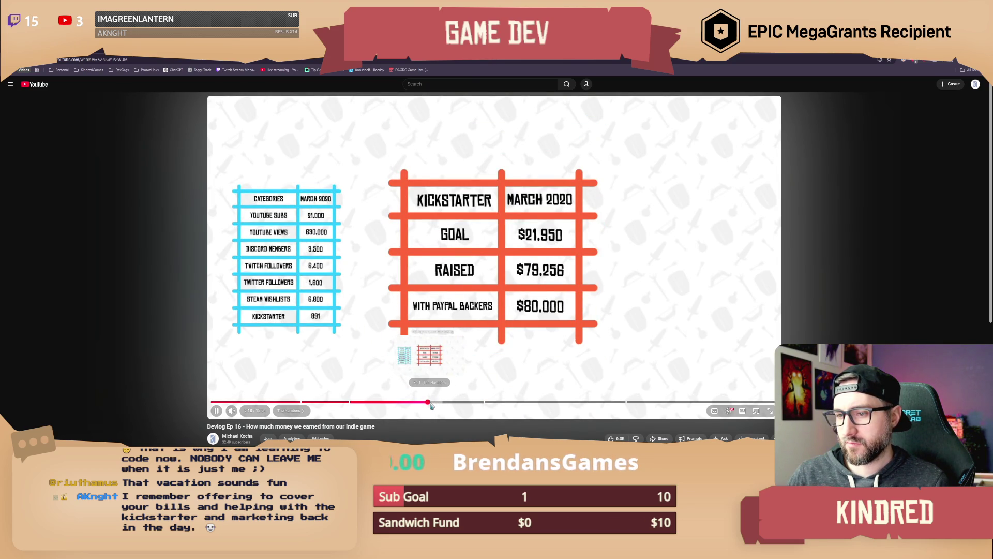
drag(434, 406, 525, 406)
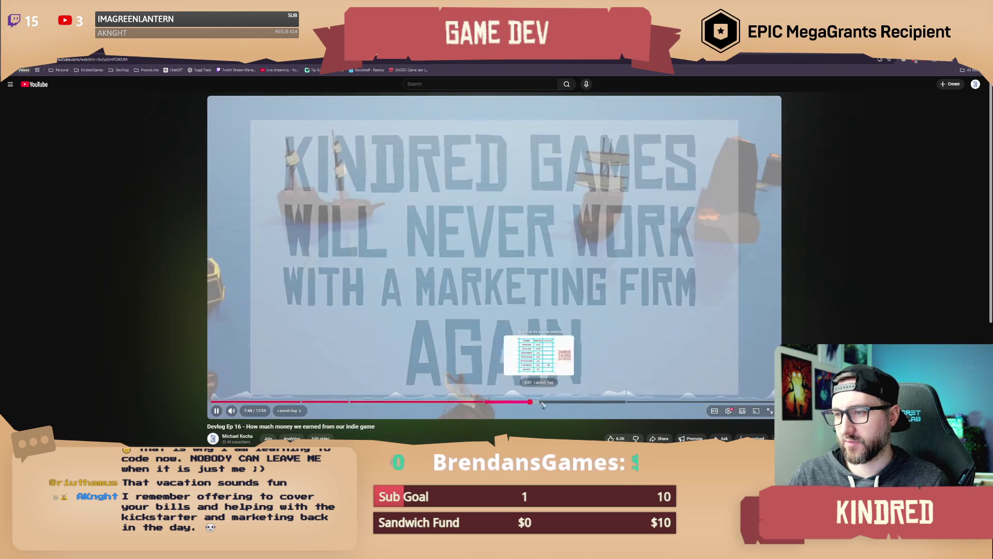
Seek around 8:01 to review the day-before-launch and Kickstarter tables, pausing on the statistics slide
click(542, 404)
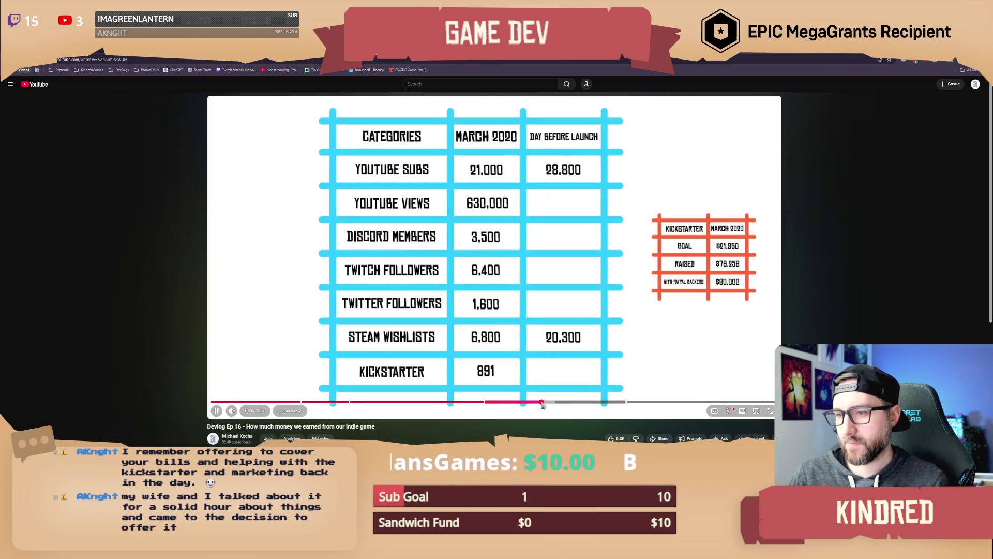
click(561, 377)
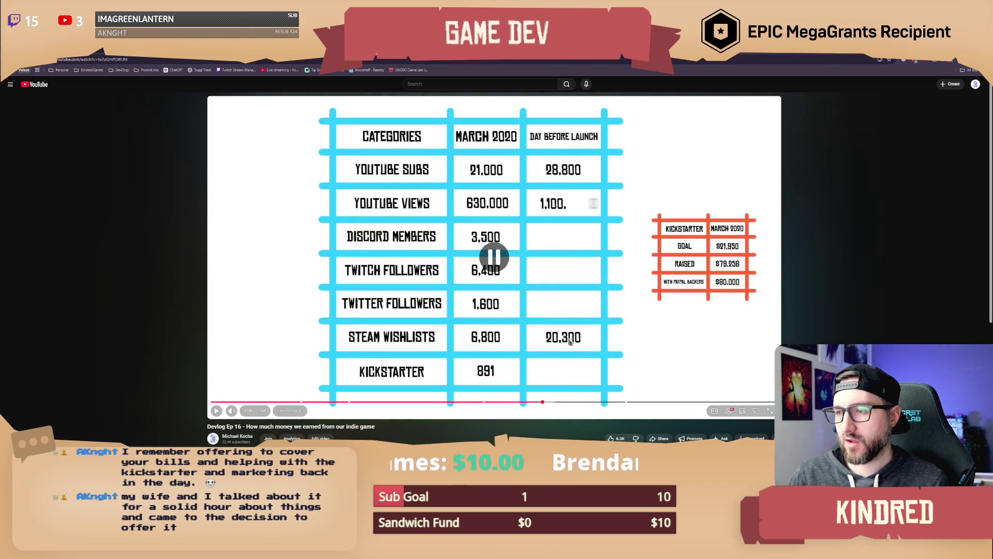
click(529, 406)
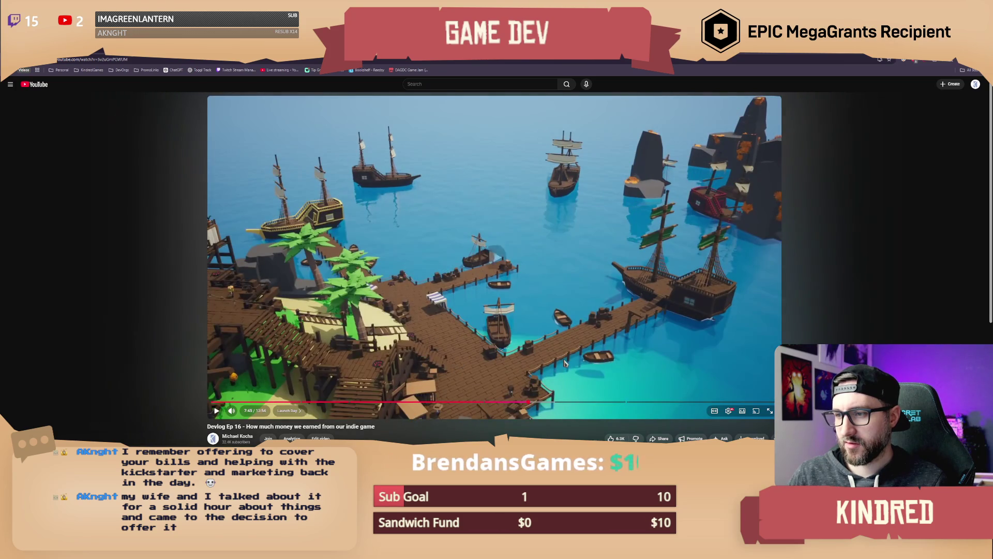
key(space)
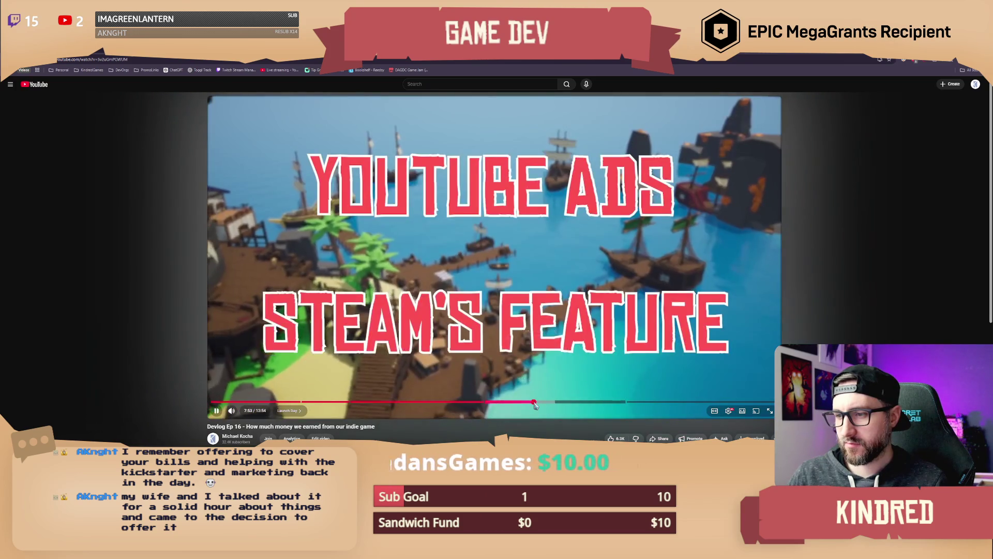
click(535, 406)
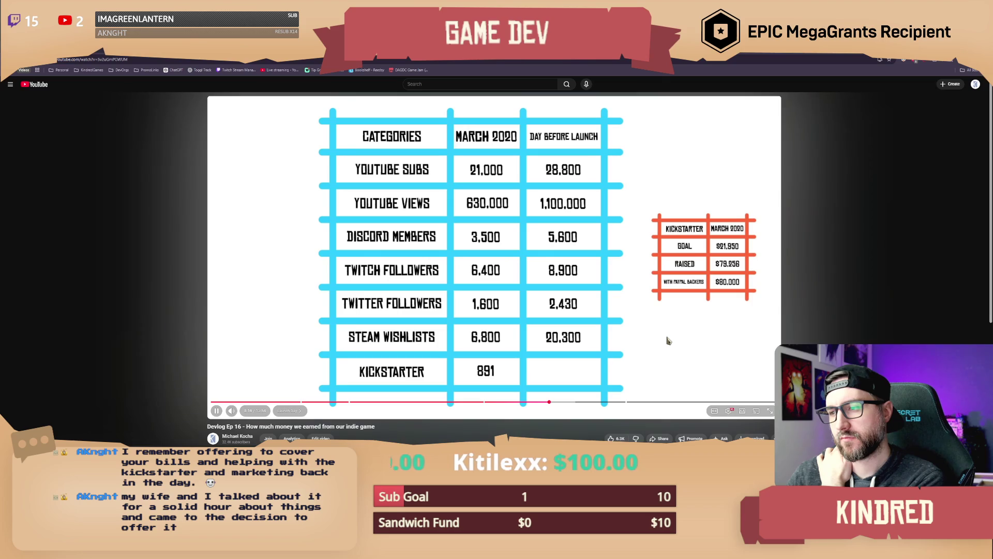
click(552, 362)
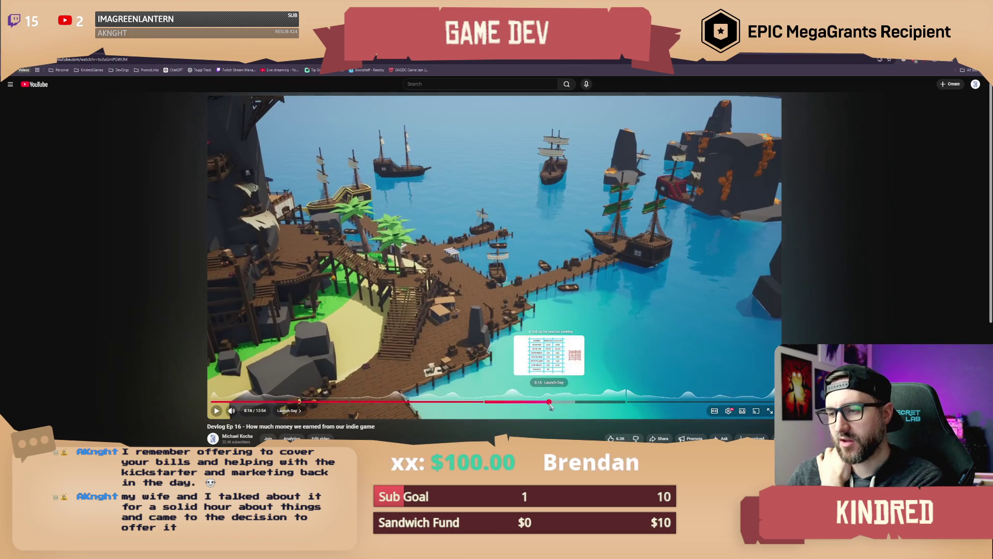
click(550, 401)
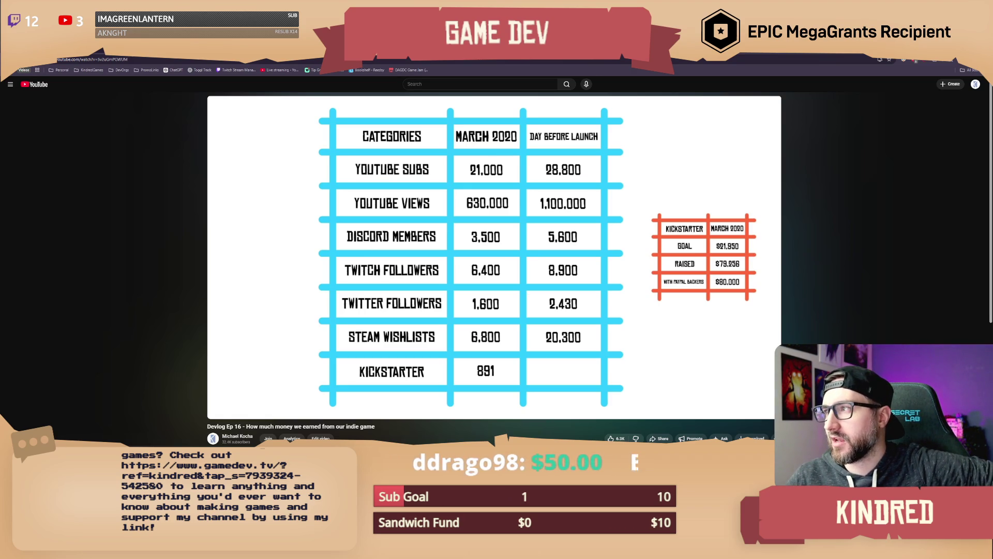
Switch back to the Unreal animation blueprint editor
key(alt+Tab)
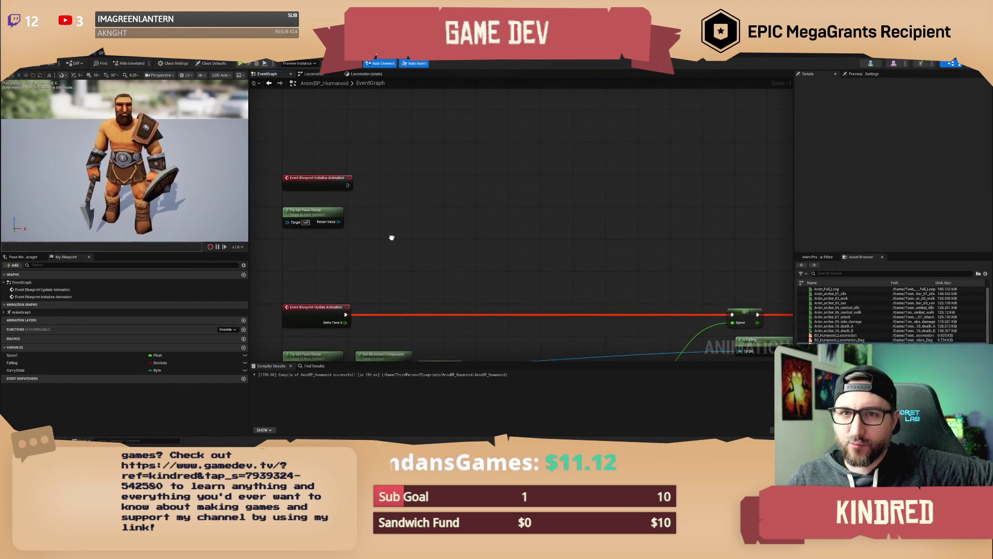
Pan the AnimBP_Humanoid event graph to frame the Initialize and Update Animation events
drag(394, 234, 369, 245)
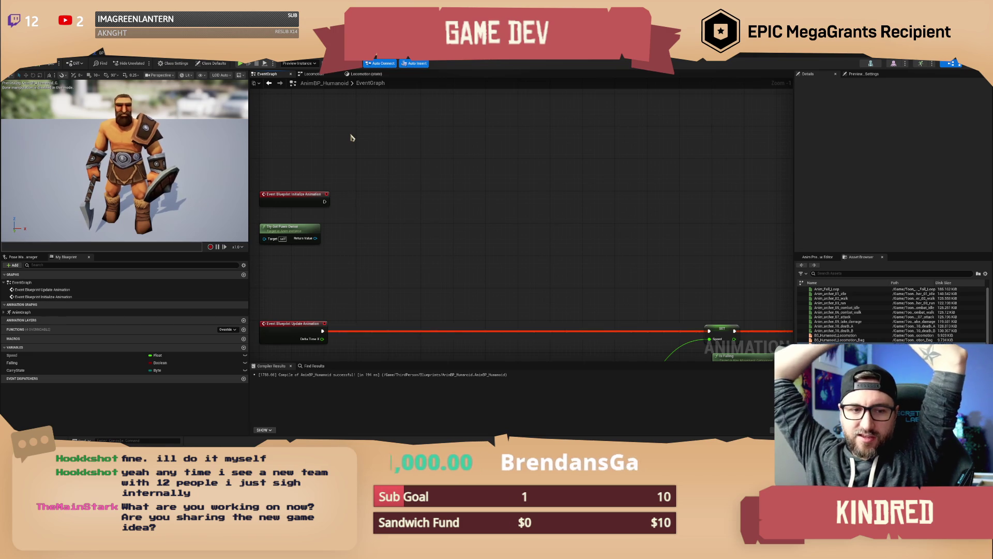
Return to the main level editor and fly the viewport camera forward and left
scroll(351, 137, up, 1)
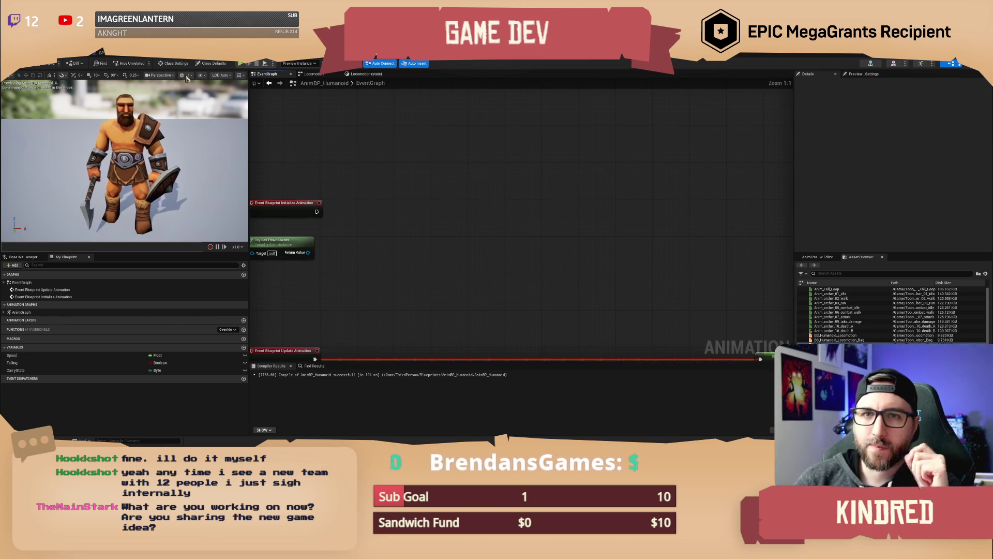
key(ctrl+Tab)
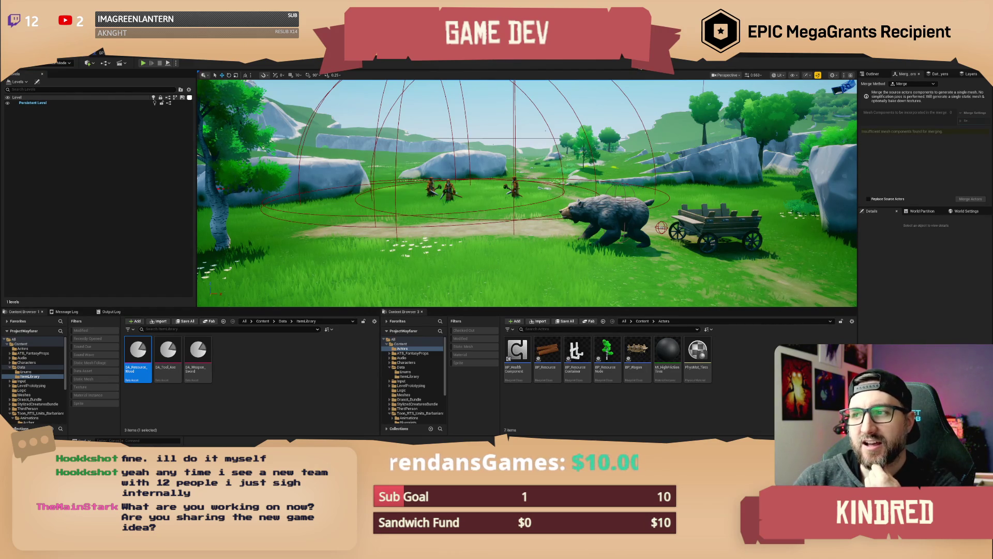
key(w)
key(a)
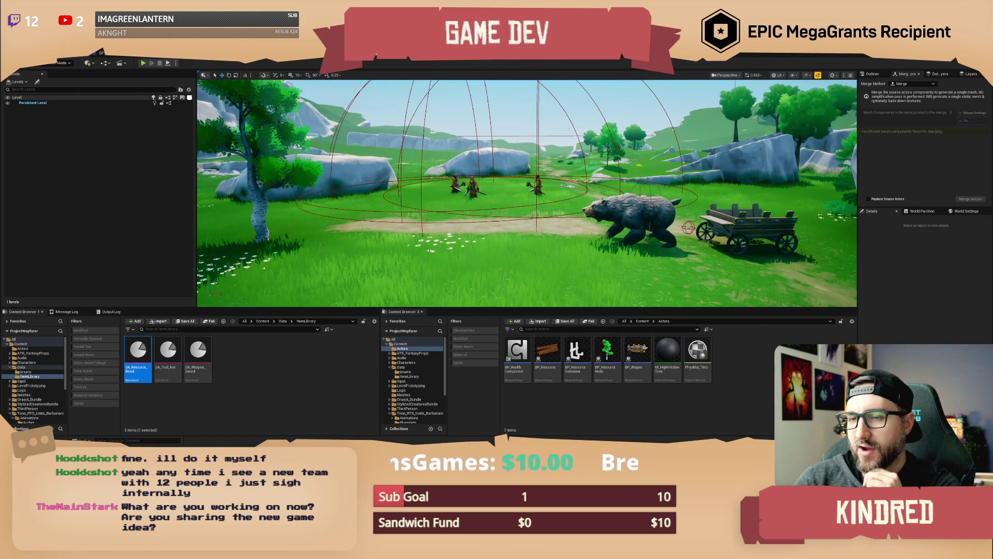
Select the bear actor in the meadow, reposition the camera, then clear the selection
click(616, 222)
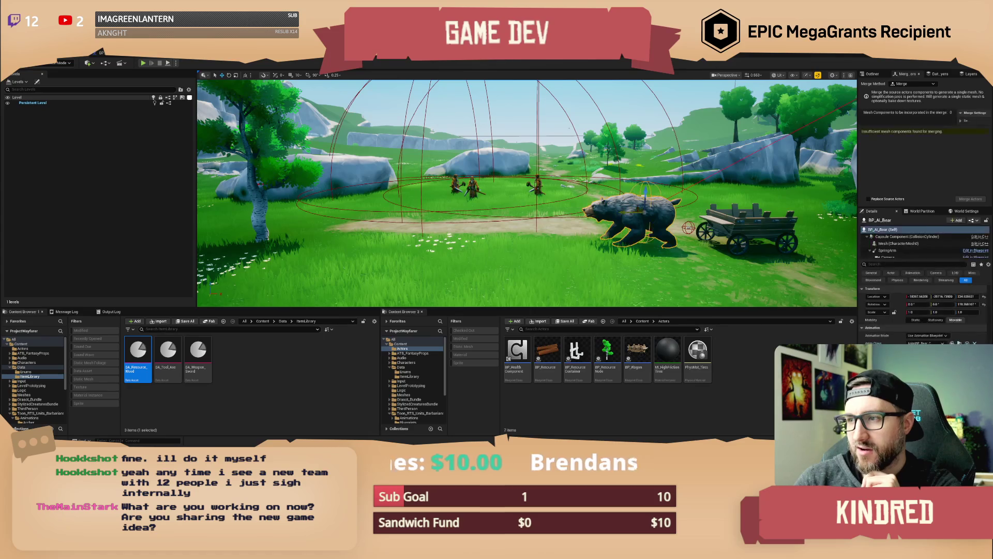
key(d)
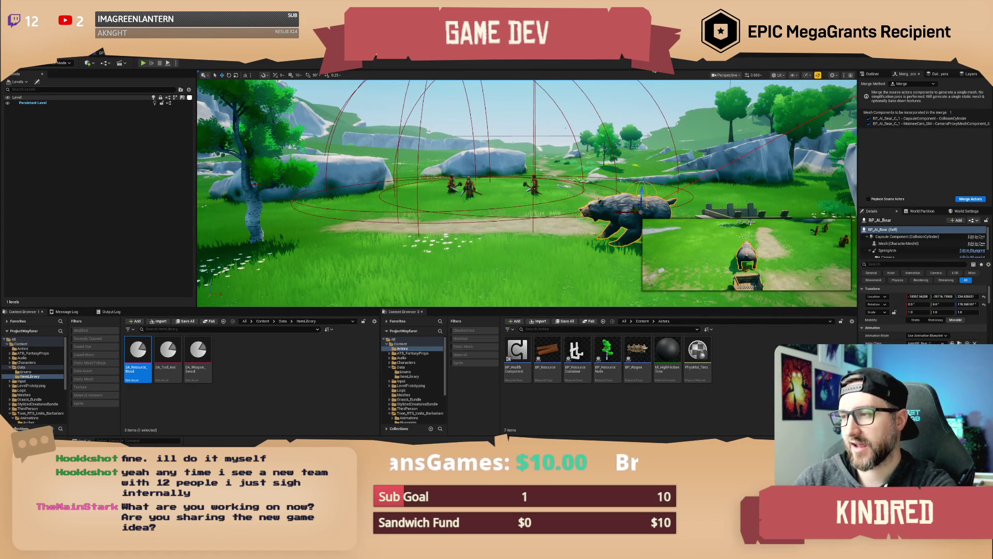
key(d)
key(a)
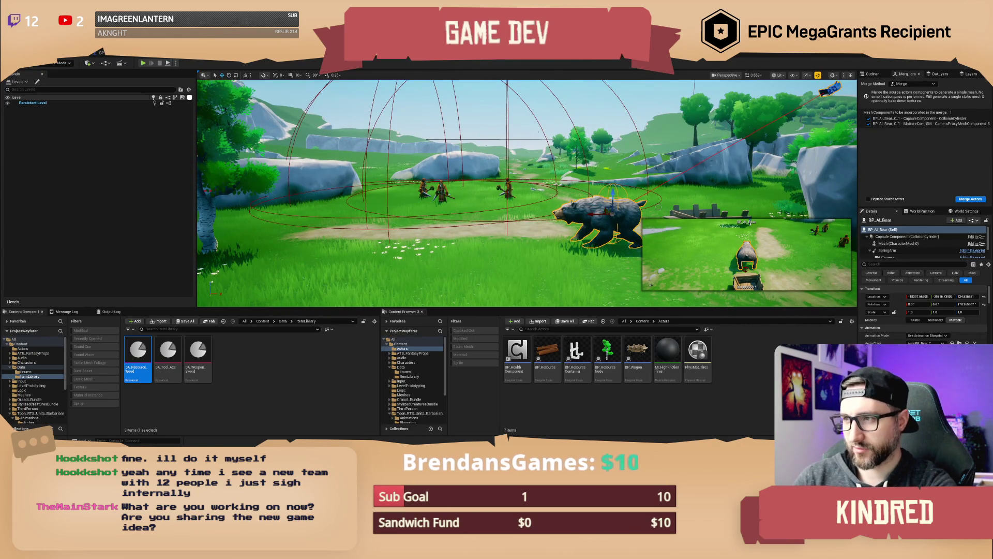
key(Escape)
Fly the viewport camera left, right and back away from the red dome
key(a)
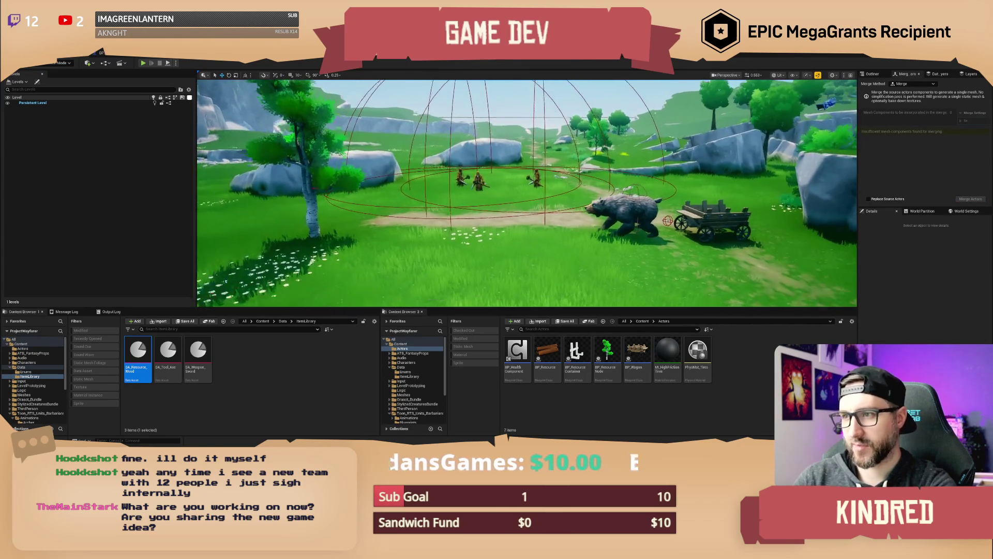
key(d)
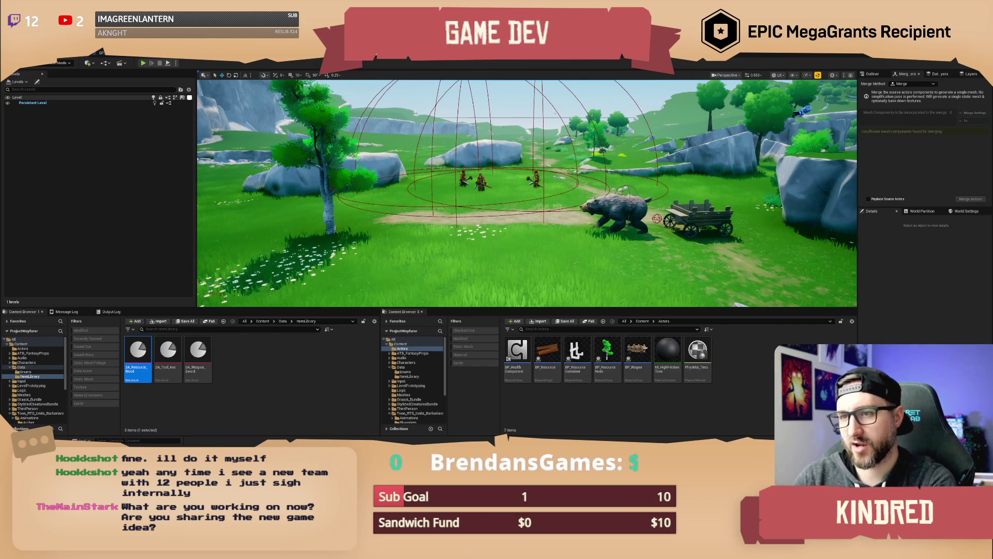
key(a)
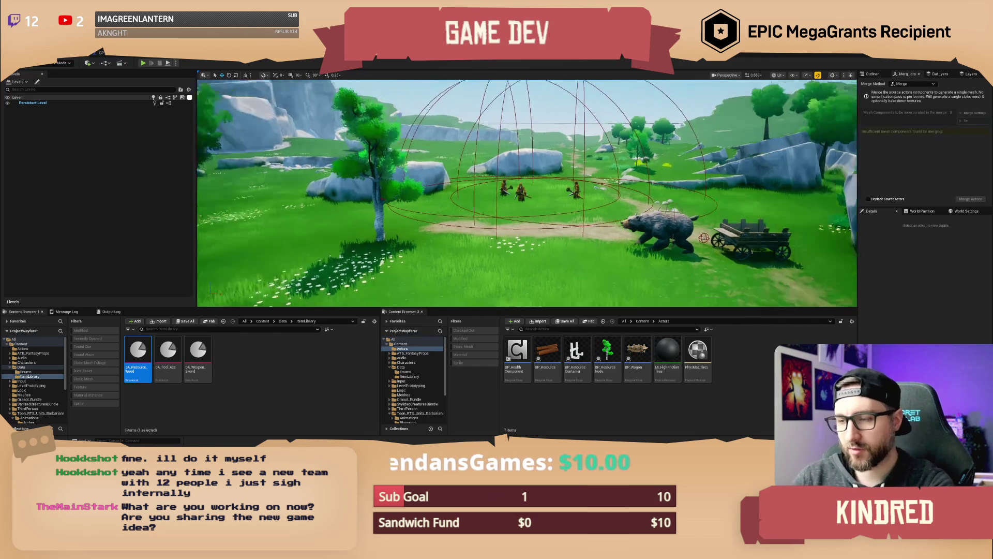
key(s)
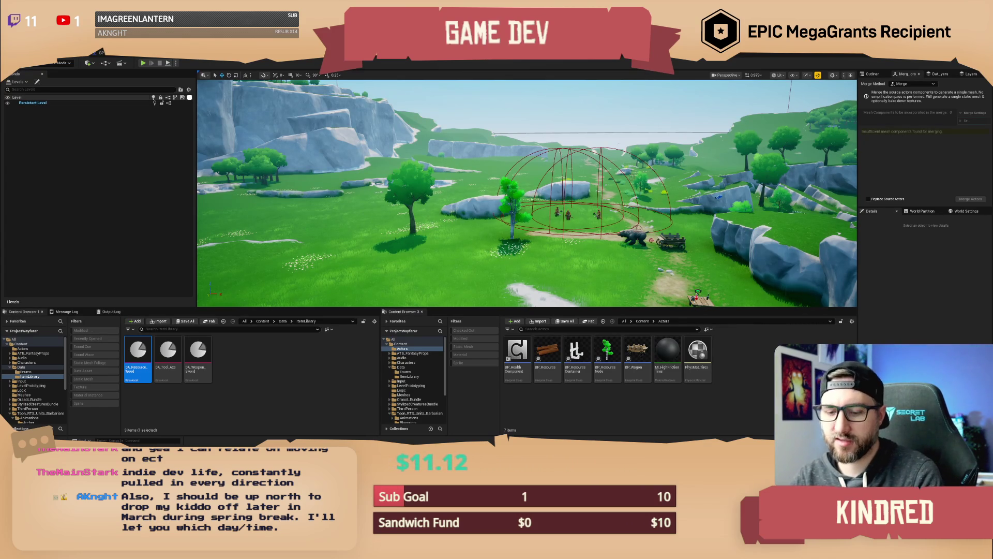
Fly closer to the dome and characters, then return to AnimBP_Humanoid's EventGraph
key(w)
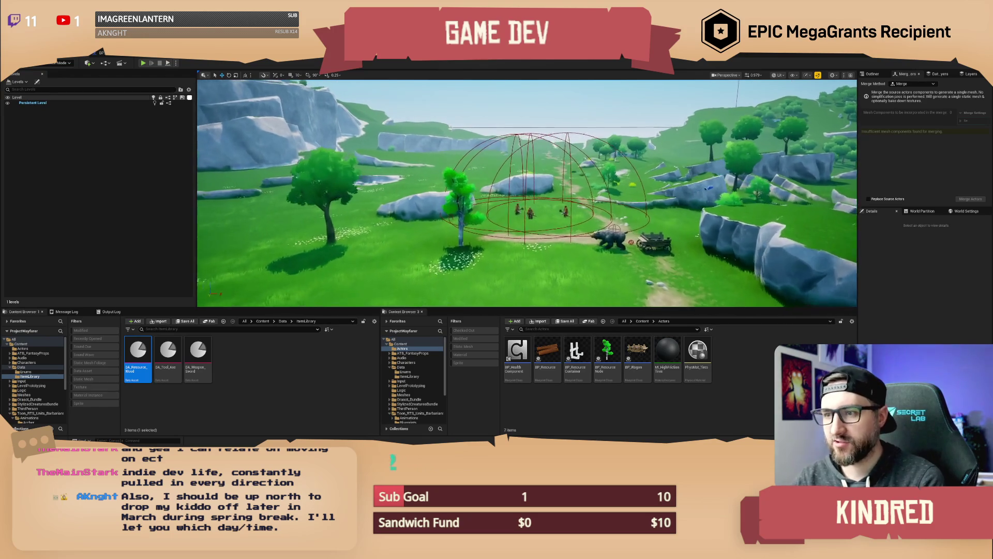
key(w)
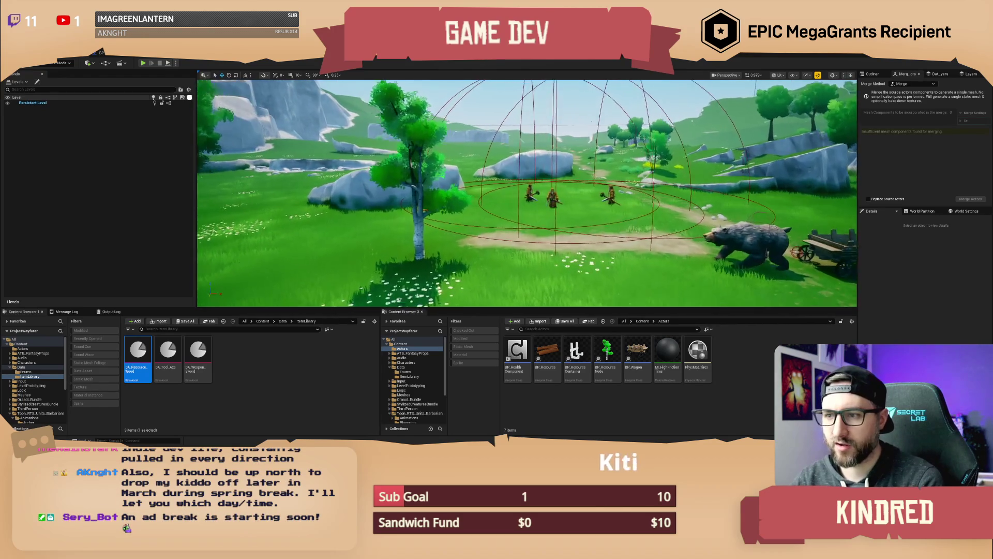
key(w)
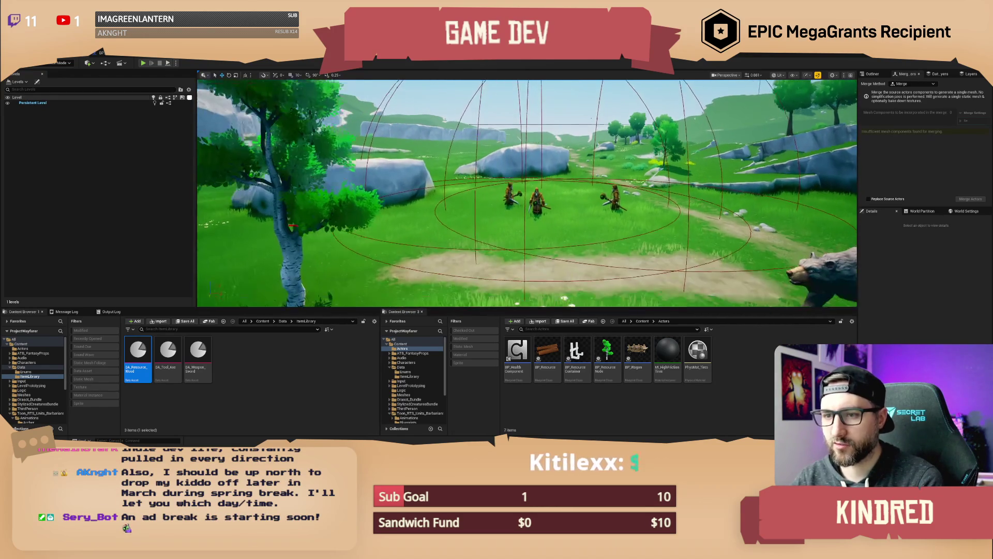
key(a)
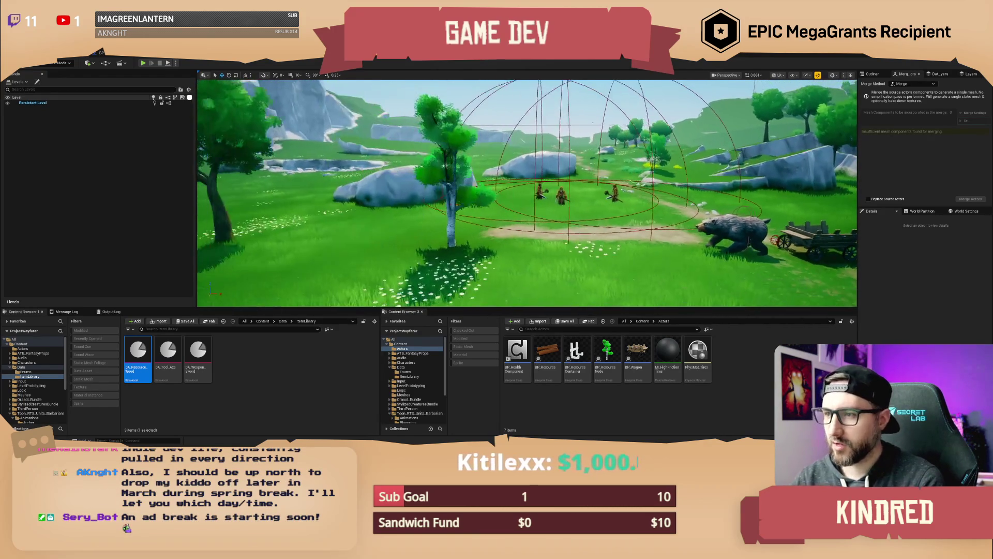
key(w)
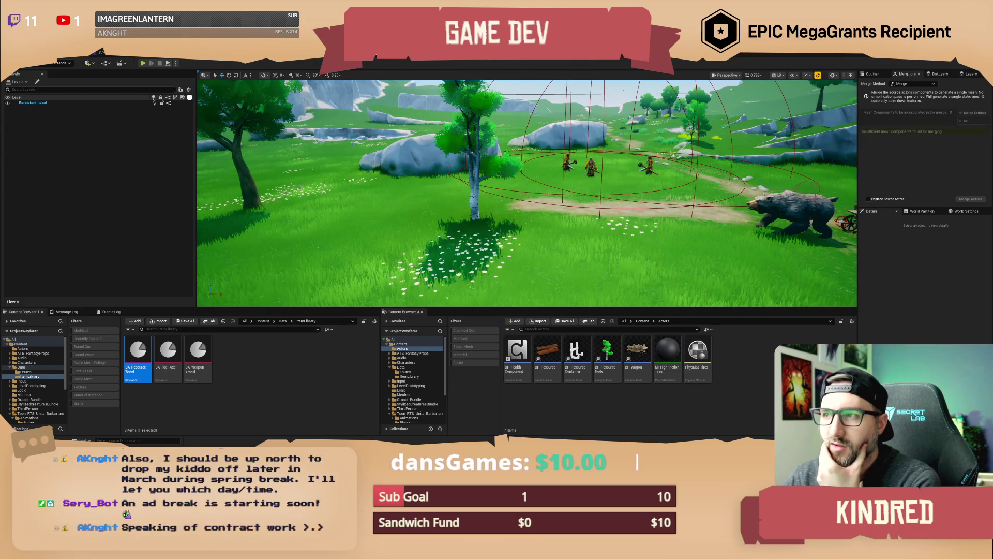
key(alt+Tab)
mouse_move(356, 232)
mouse_down()
mouse_move(421, 213)
mouse_move(408, 207)
mouse_up()
Add a Cast To BP_PlayerCharacter node via 'cast to player c', executed from Blueprint Initialize Animation
text(cast to player c)
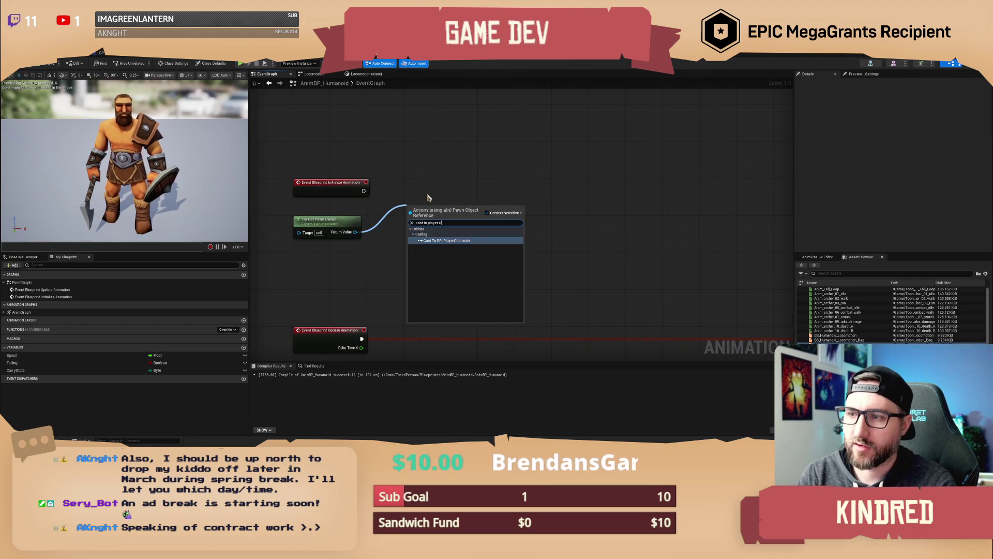
key(Return)
click(412, 165)
drag(428, 163, 369, 157)
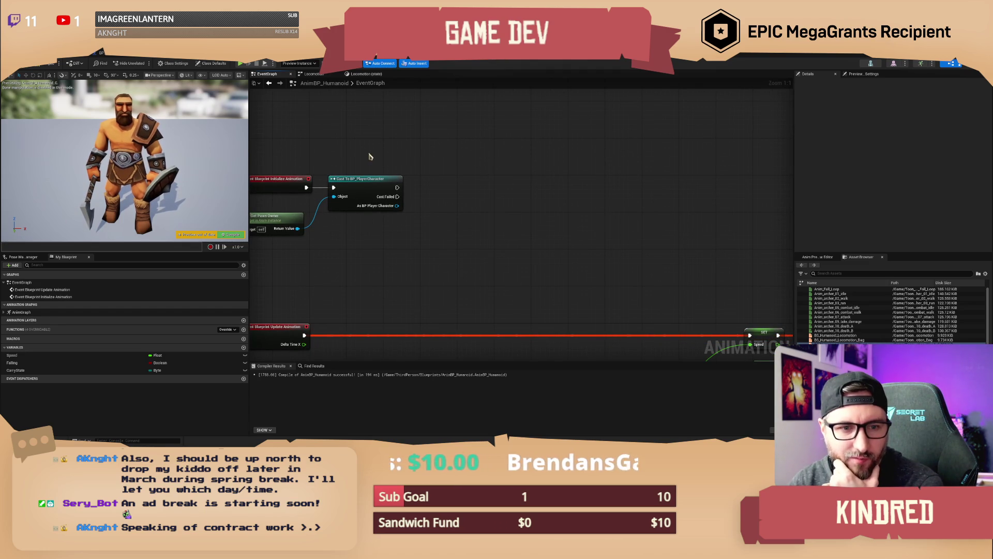
drag(369, 153, 375, 159)
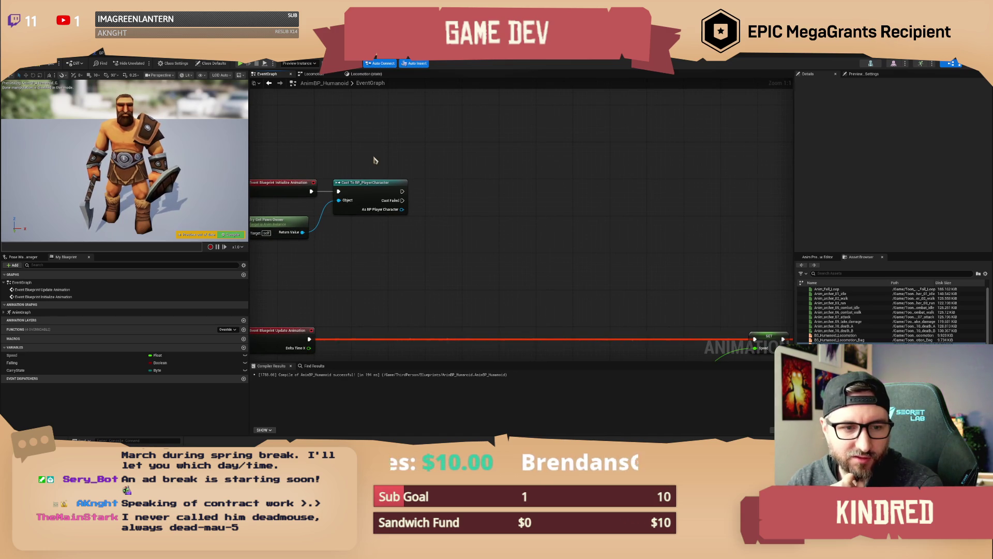
drag(373, 160, 393, 156)
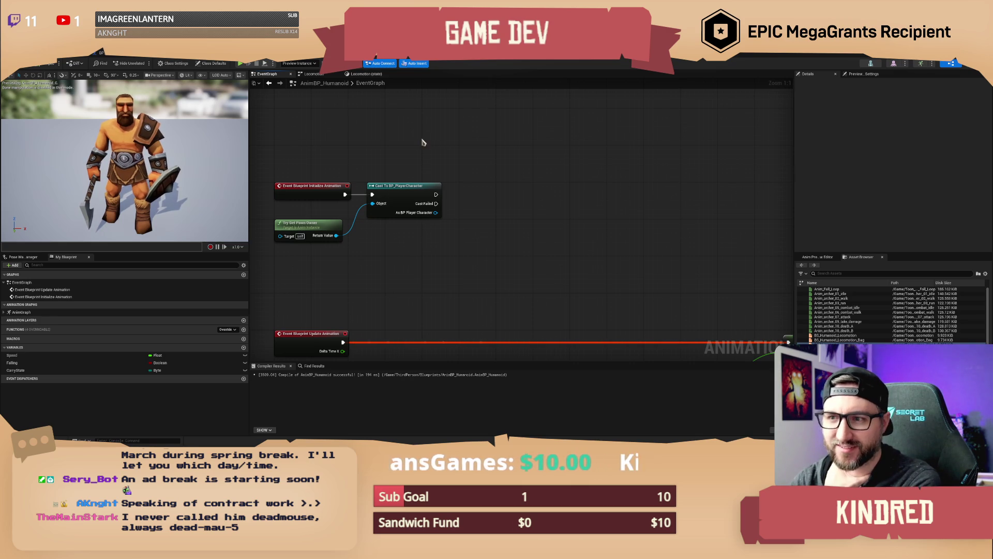
drag(428, 141, 431, 140)
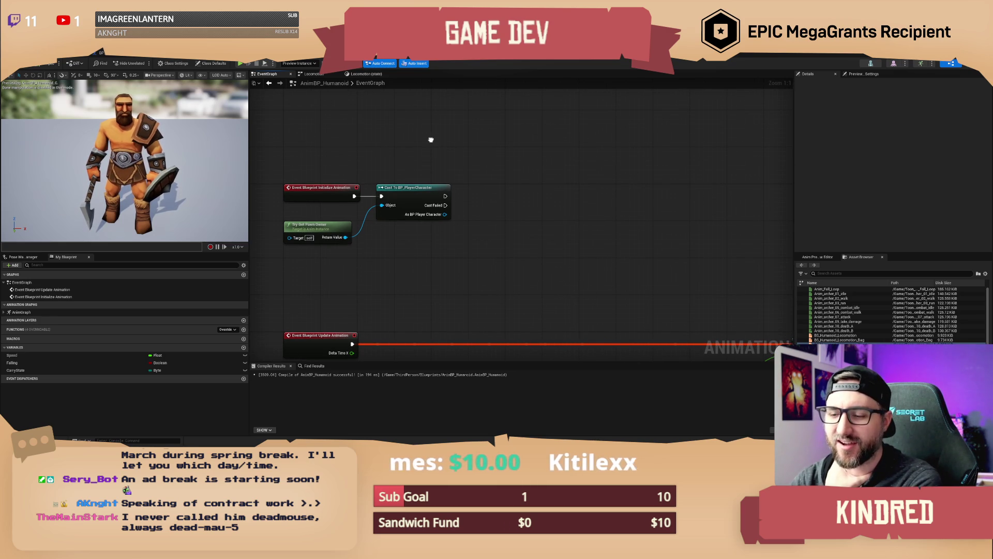
drag(431, 140, 427, 138)
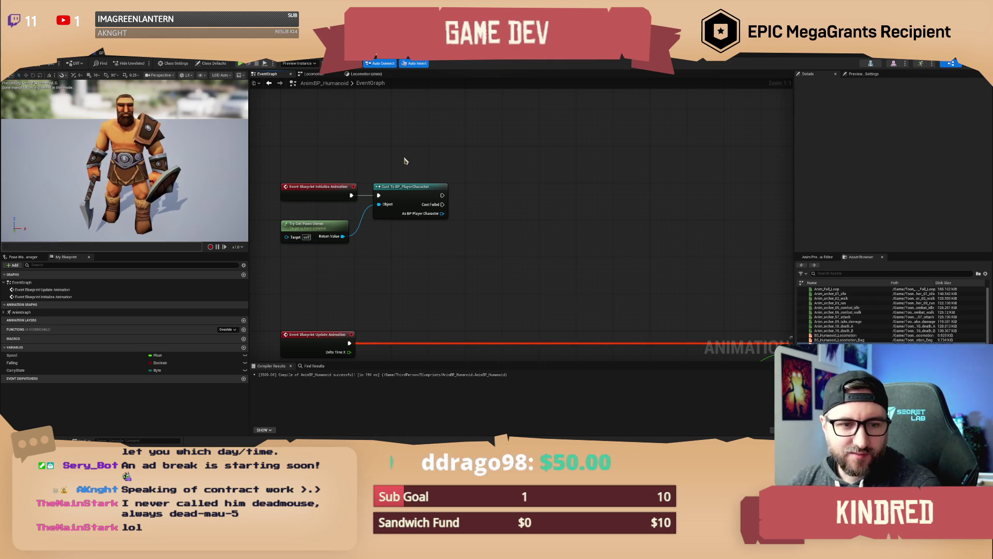
drag(404, 157, 414, 154)
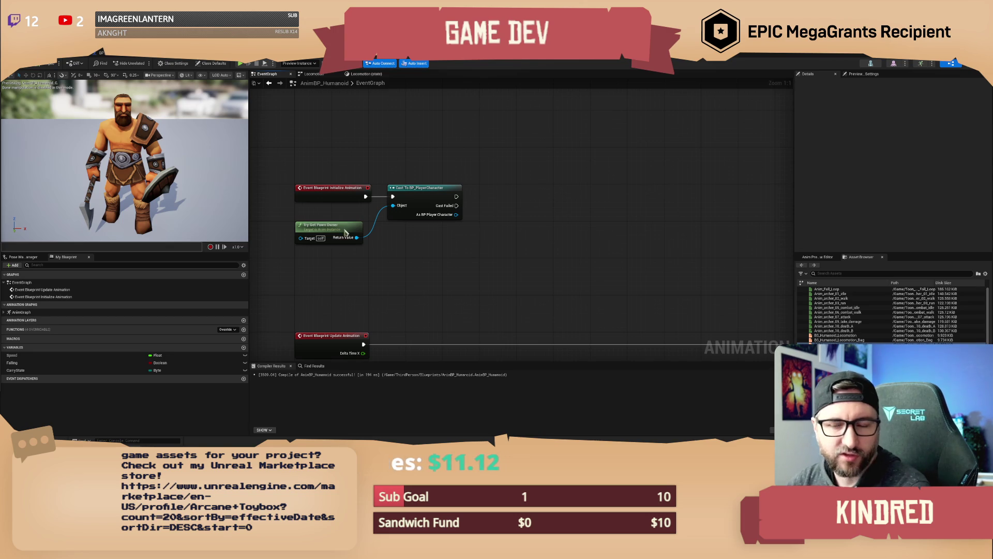
drag(436, 169, 445, 179)
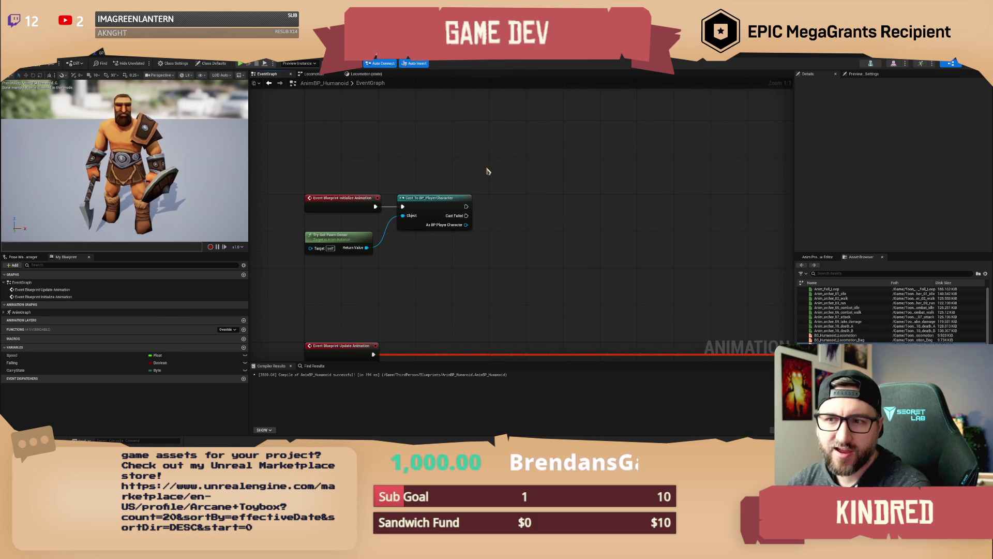
drag(451, 162, 462, 168)
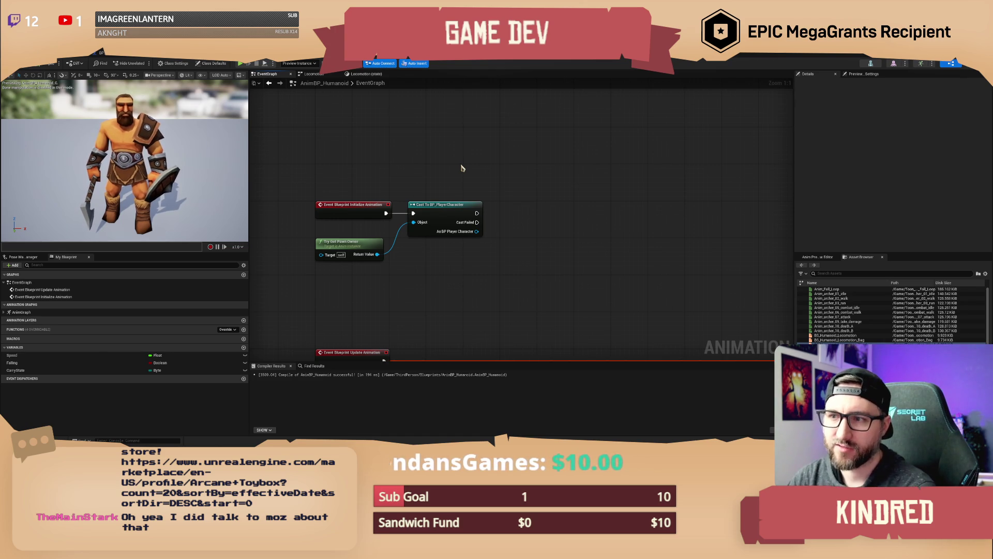
mouse_move(496, 181)
mouse_down()
mouse_move(496, 165)
mouse_move(474, 182)
mouse_up()
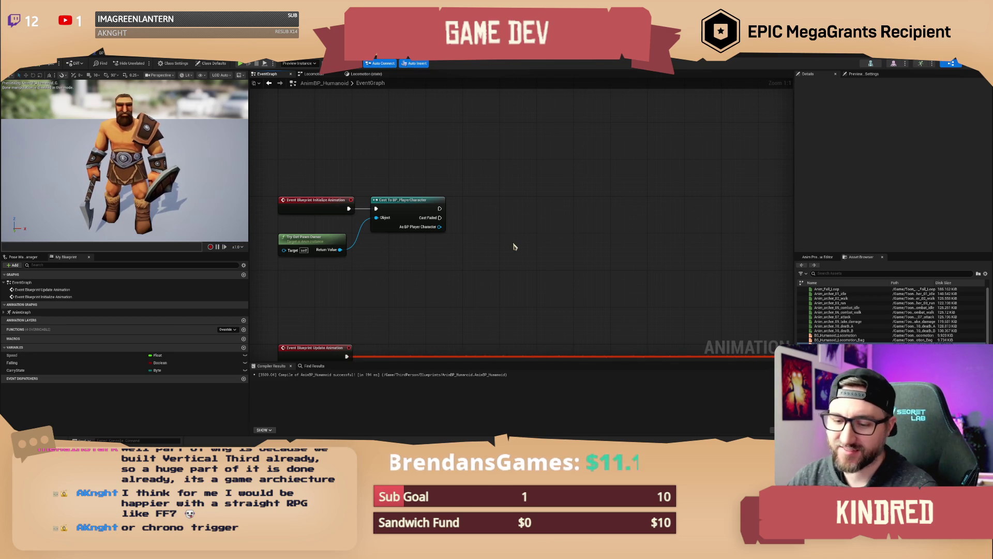
mouse_move(494, 188)
mouse_down()
mouse_move(507, 196)
mouse_move(506, 215)
mouse_move(493, 199)
mouse_move(484, 205)
mouse_up()
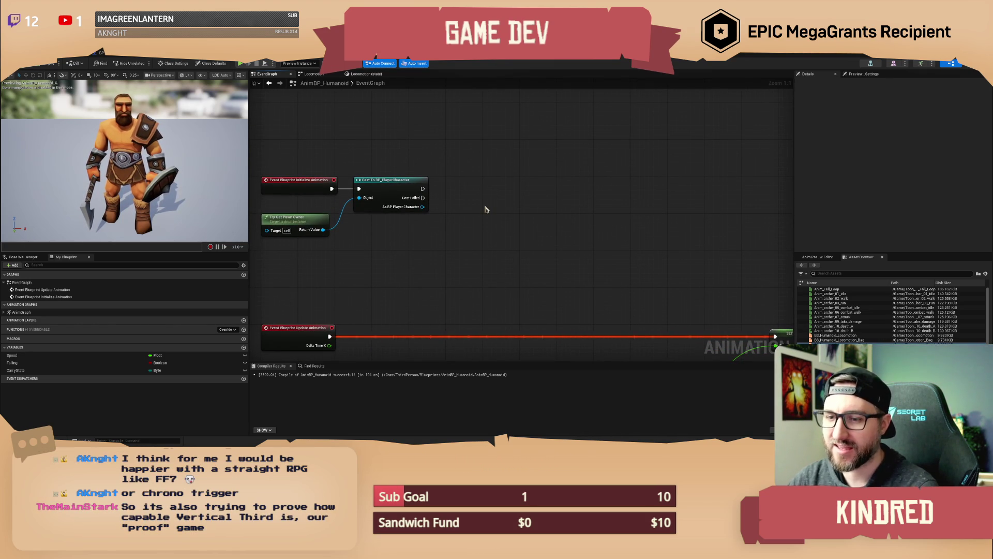
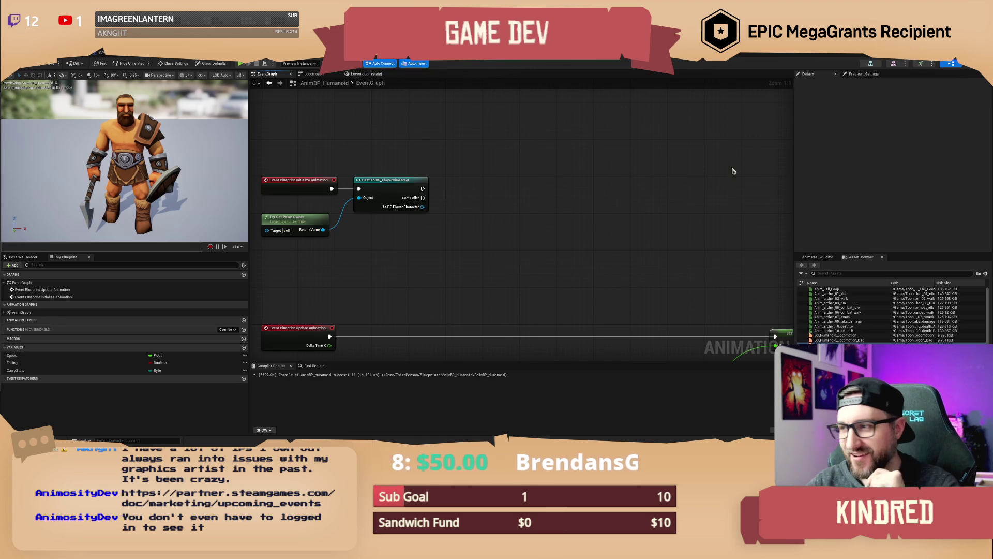
Promote the cast's As BP Player Character output to a new variable with a SET node
mouse_move(438, 272)
mouse_down()
mouse_move(441, 245)
mouse_move(422, 224)
mouse_up()
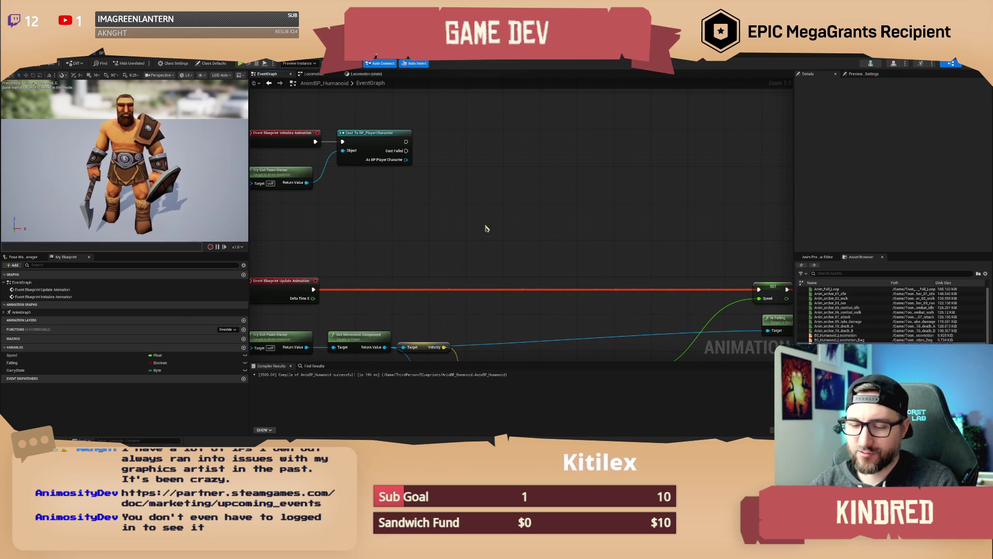
scroll(455, 252, down, 2)
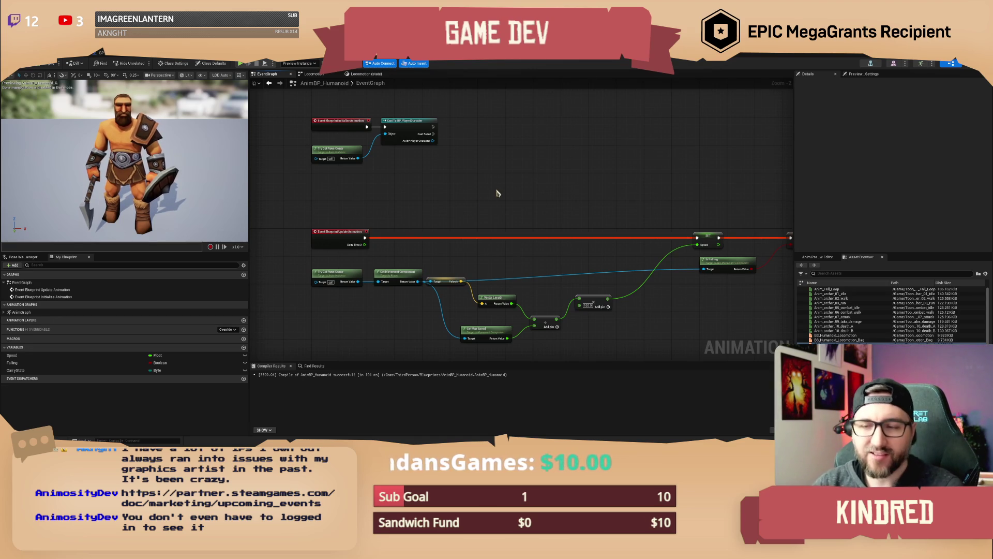
scroll(466, 217, up, 1)
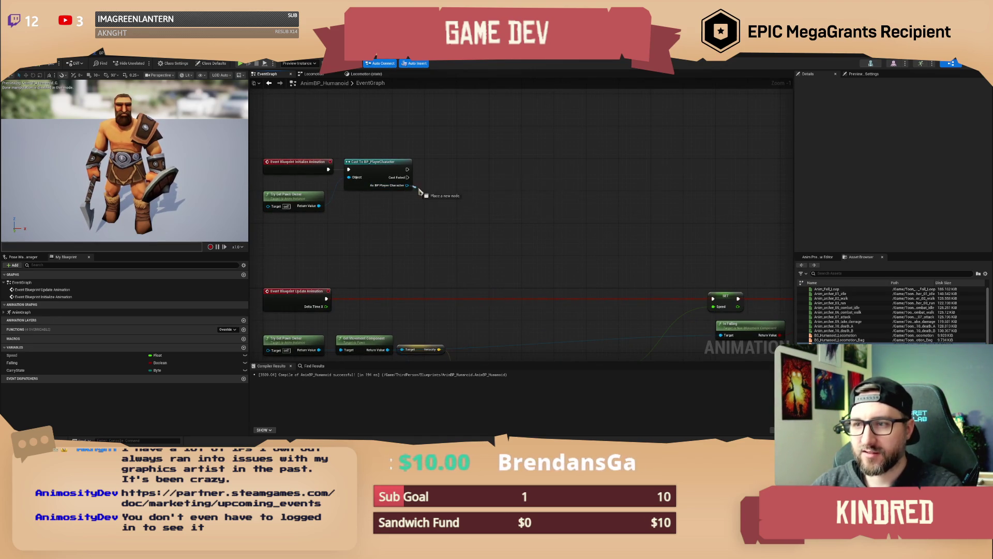
drag(407, 185, 418, 189)
click(416, 146)
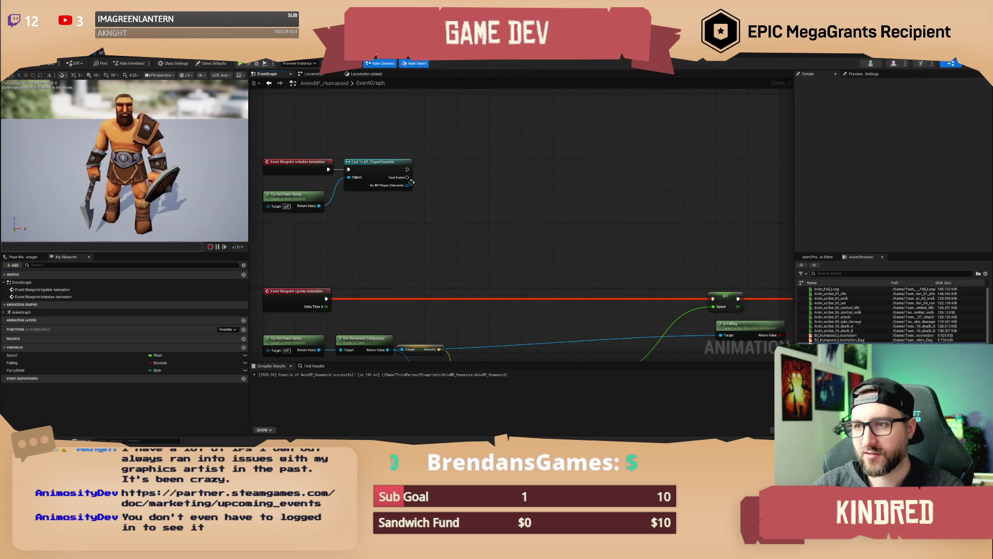
click(409, 182)
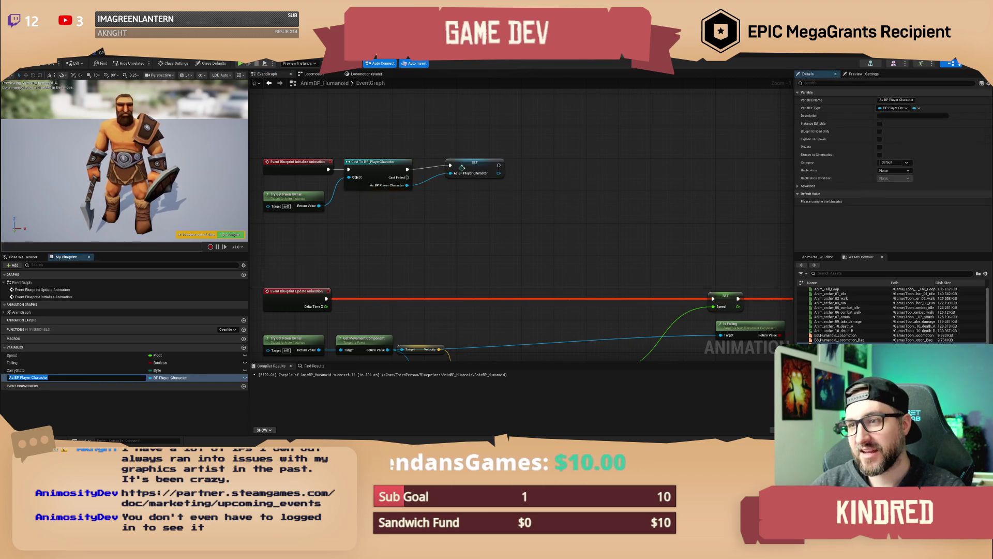
click(448, 174)
click(517, 232)
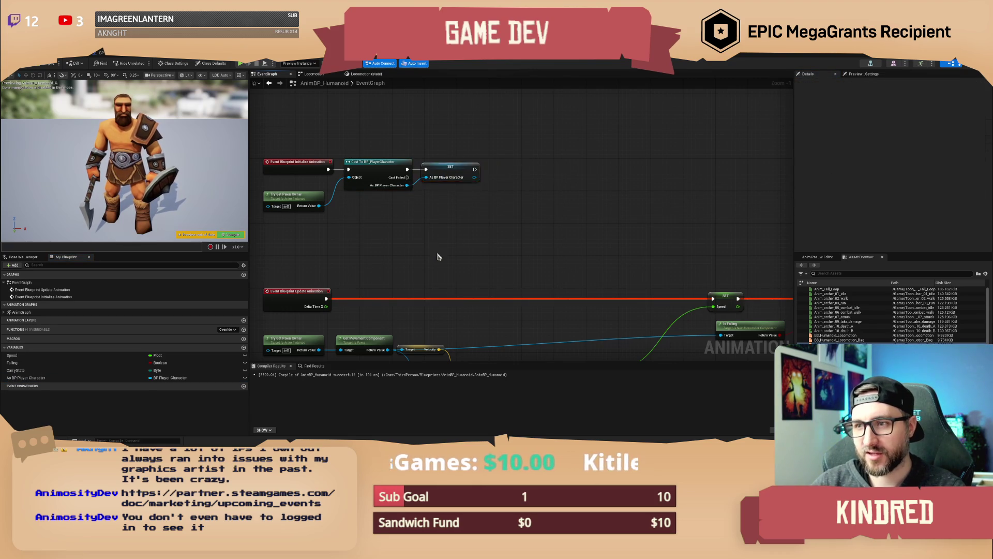
Add an As BP Player Character getter near the update animation nodes, then switch to BP_PlayerCharacter
drag(517, 258, 533, 129)
mouse_move(30, 383)
mouse_down()
mouse_move(434, 259)
mouse_move(394, 146)
mouse_move(471, 159)
mouse_up()
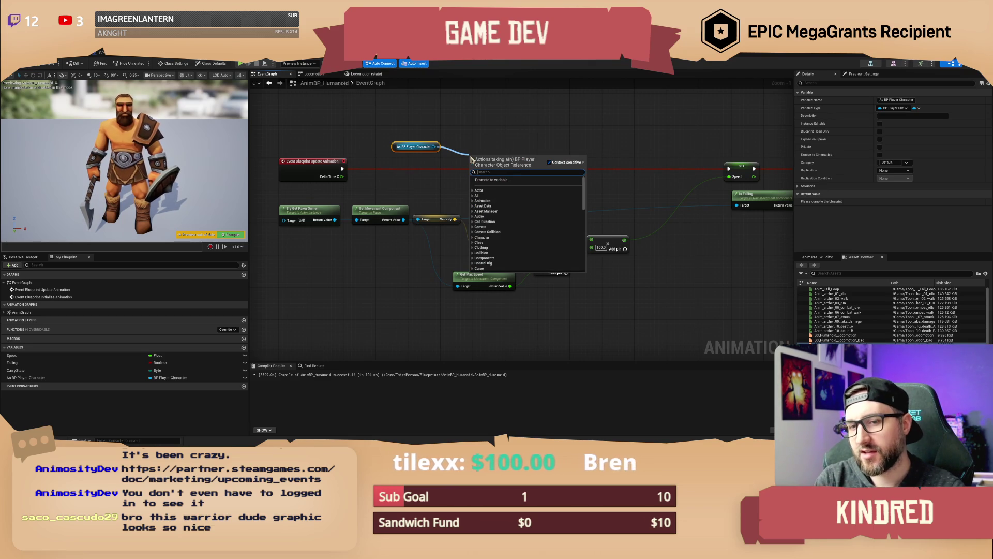
text(get)
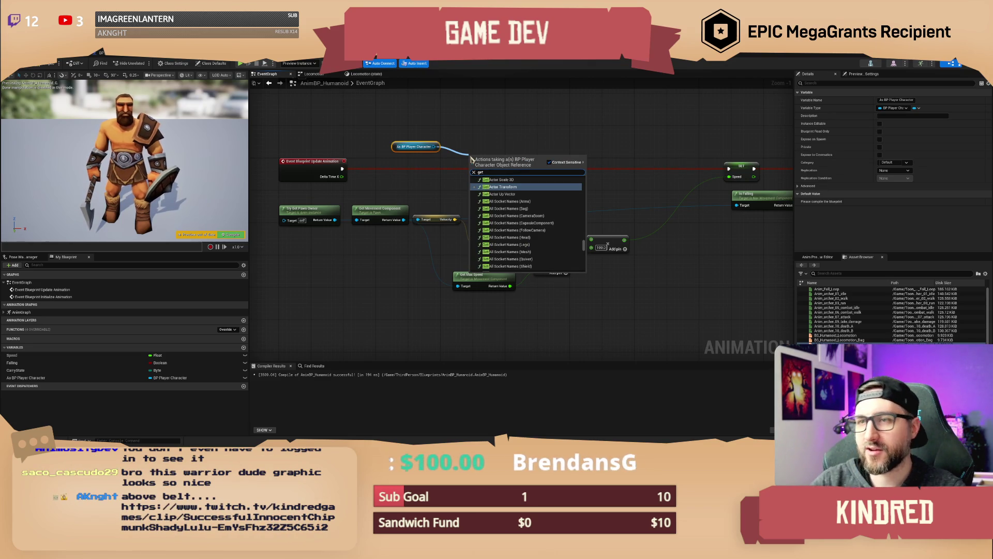
mouse_move(473, 118)
mouse_down()
mouse_move(485, 142)
mouse_move(471, 138)
mouse_move(484, 152)
mouse_up()
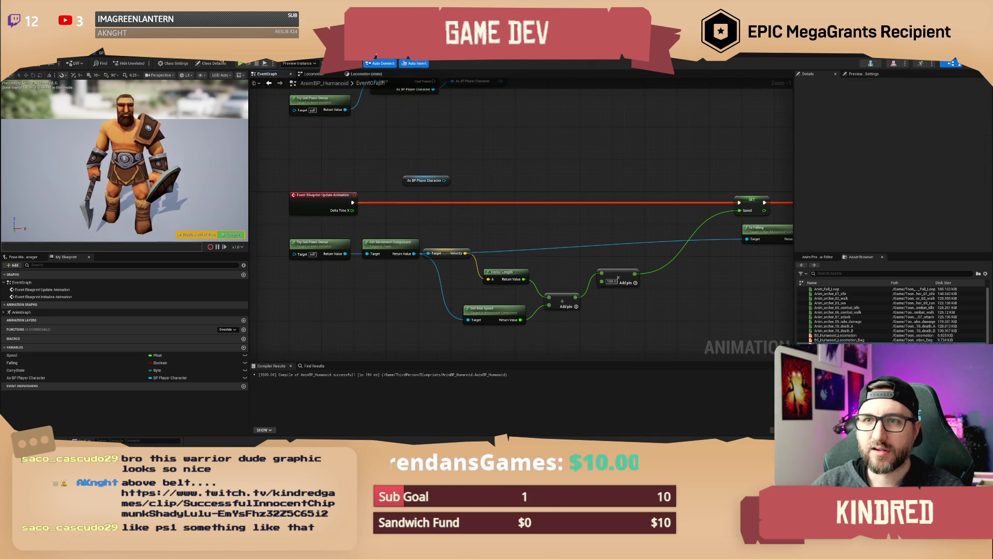
click(171, 52)
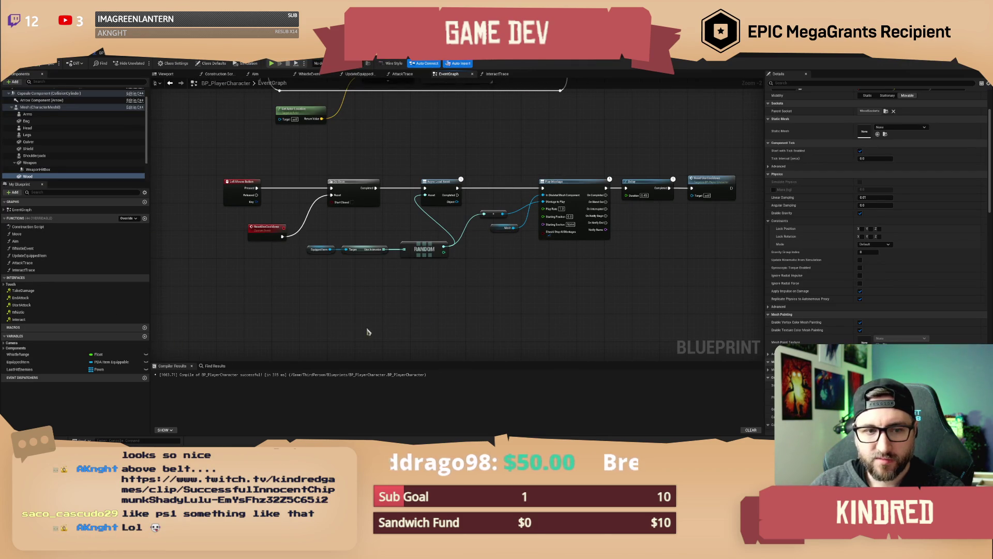
scroll(417, 299, down, 1)
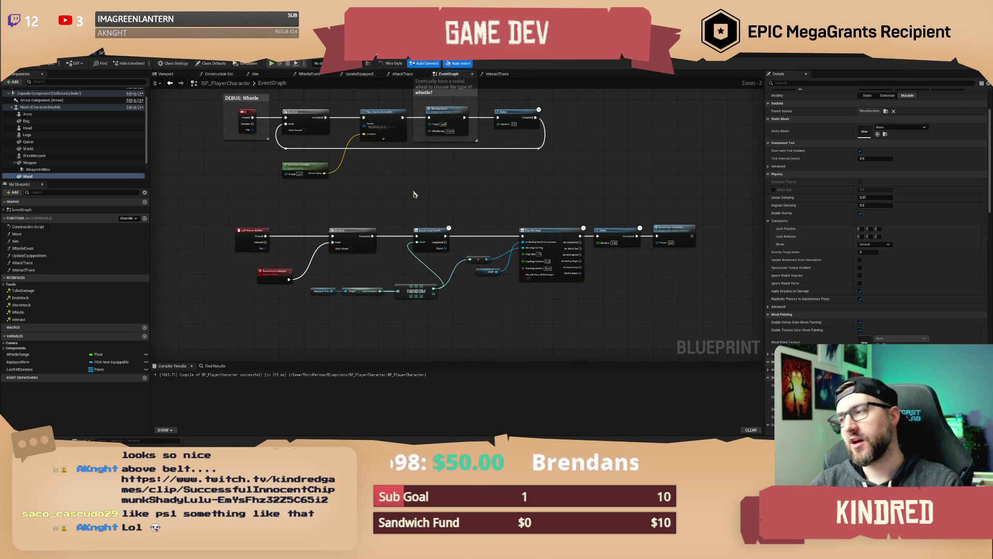